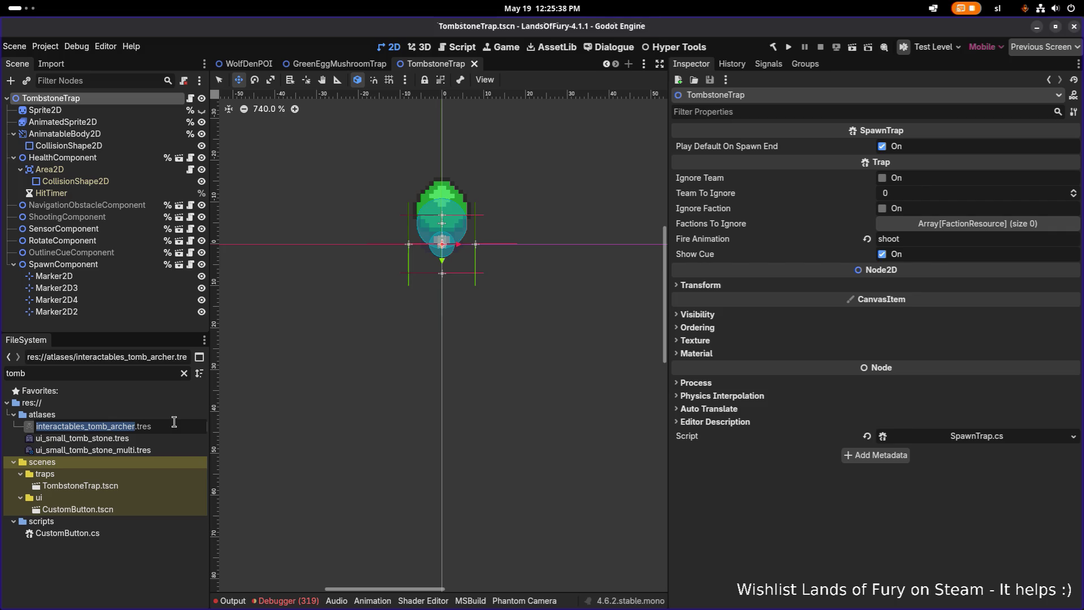
Back in Godot, check the trap's collision shapes and select the Sprite2D node.
{"action": "key", "text": "alt+Tab"}
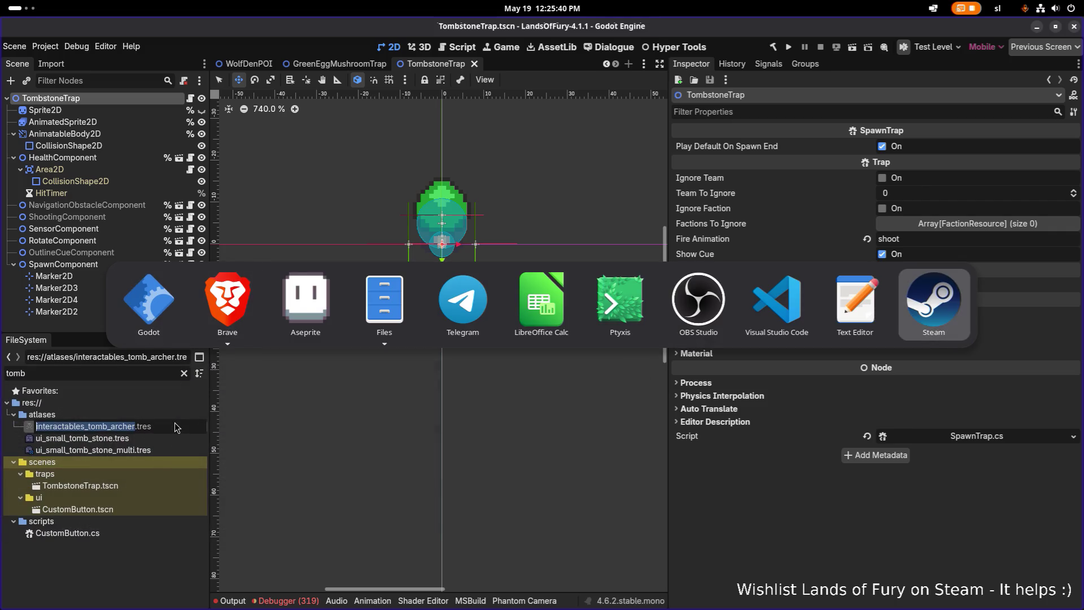
{"action": "key", "text": "alt+shift+Tab"}
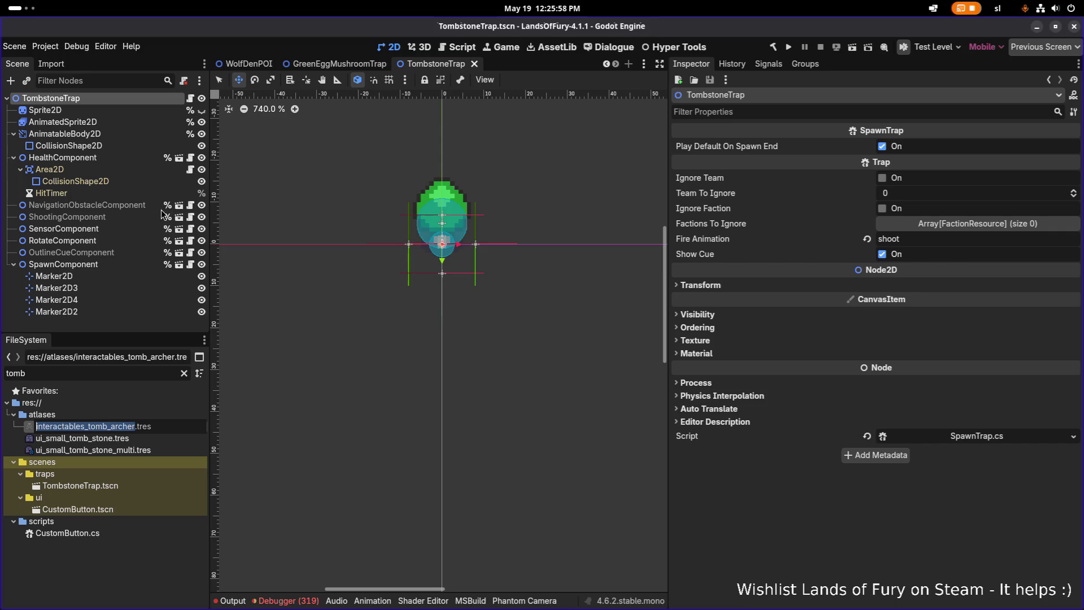
{"action": "left_click", "coordinate": [141, 181]}
{"action": "left_click", "coordinate": [142, 146]}
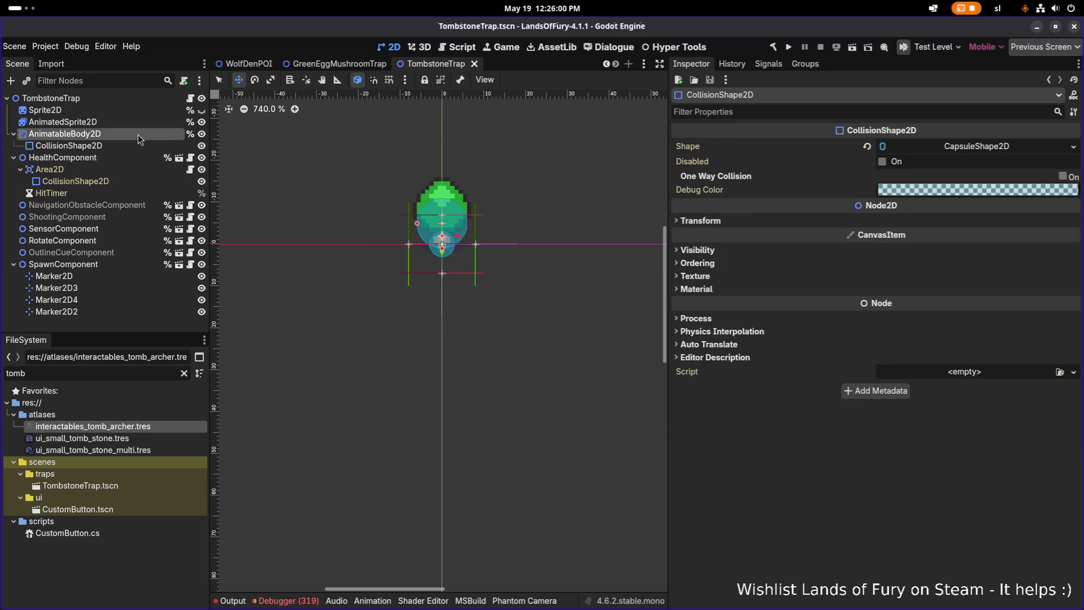
{"action": "left_click", "coordinate": [142, 110]}
Rename interactables_tomb_archer.tres to interactables_tombstone_archer.tres.
{"action": "left_click", "coordinate": [144, 432]}
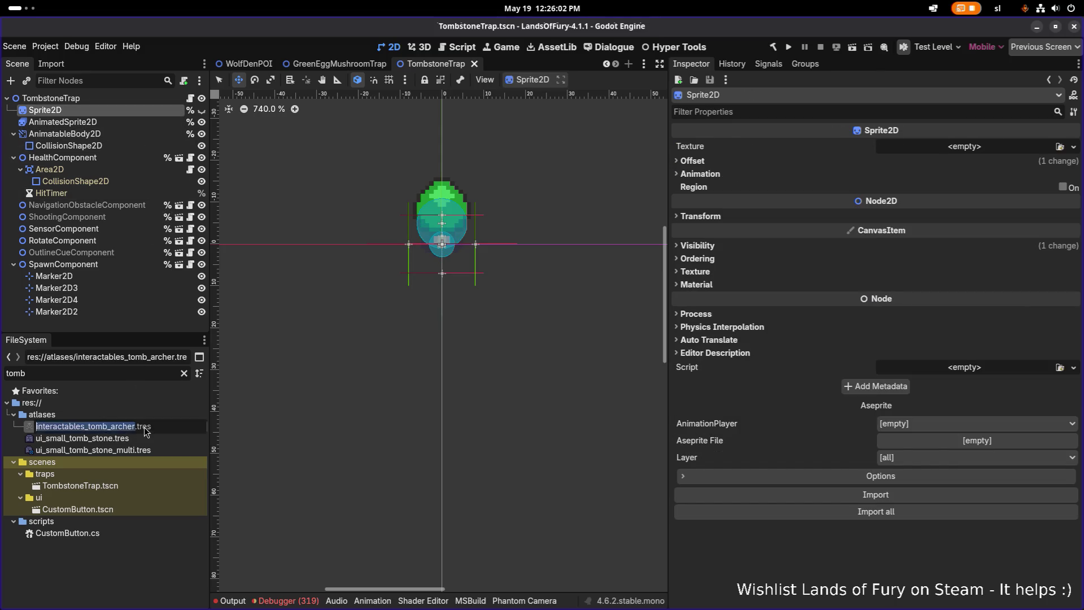
{"action": "key", "text": "Left"}
{"action": "type", "text": "sto"}
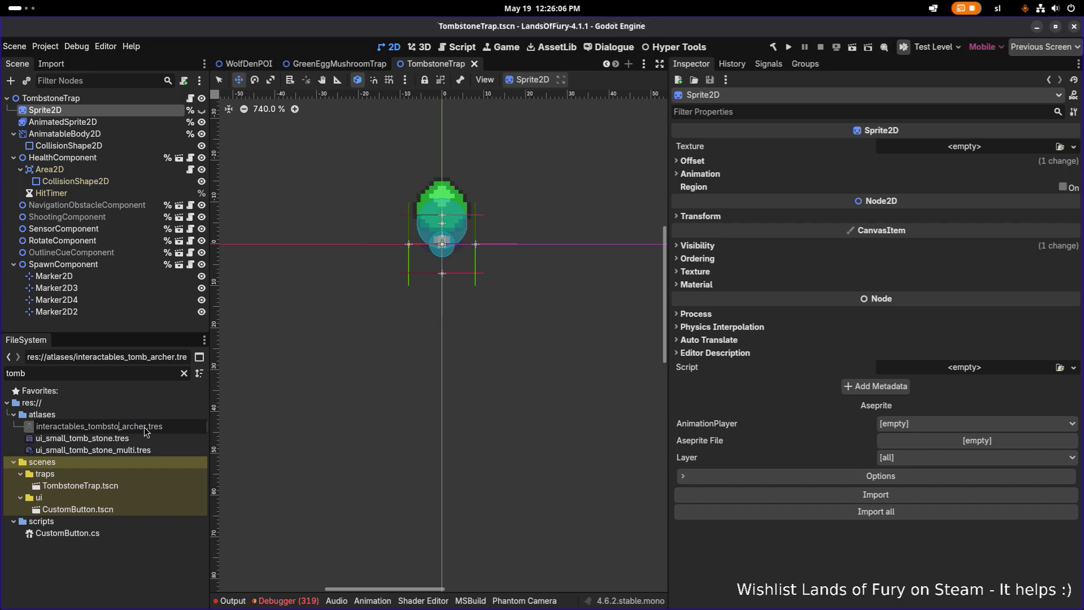
{"action": "type", "text": "ne"}
{"action": "key", "text": "Return"}
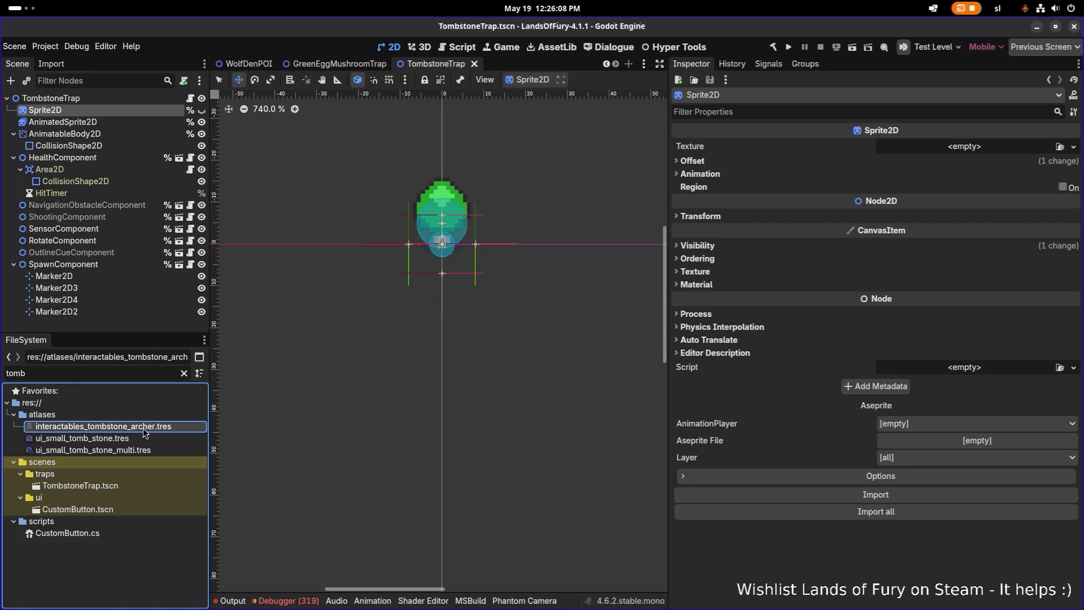
{"action": "key", "text": "ctrl+d"}
Name the first archer atlas copy interactables_tombstone_skull.tres.
{"action": "key", "text": "Left"}
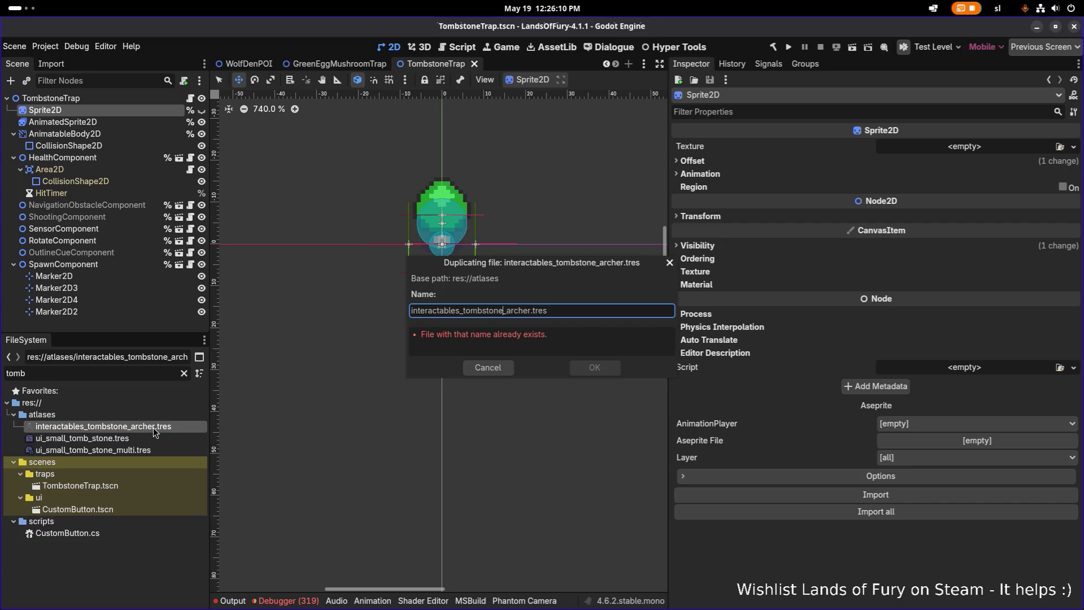
{"action": "key", "text": "ctrl+shift+Right"}
{"action": "type", "text": "skull"}
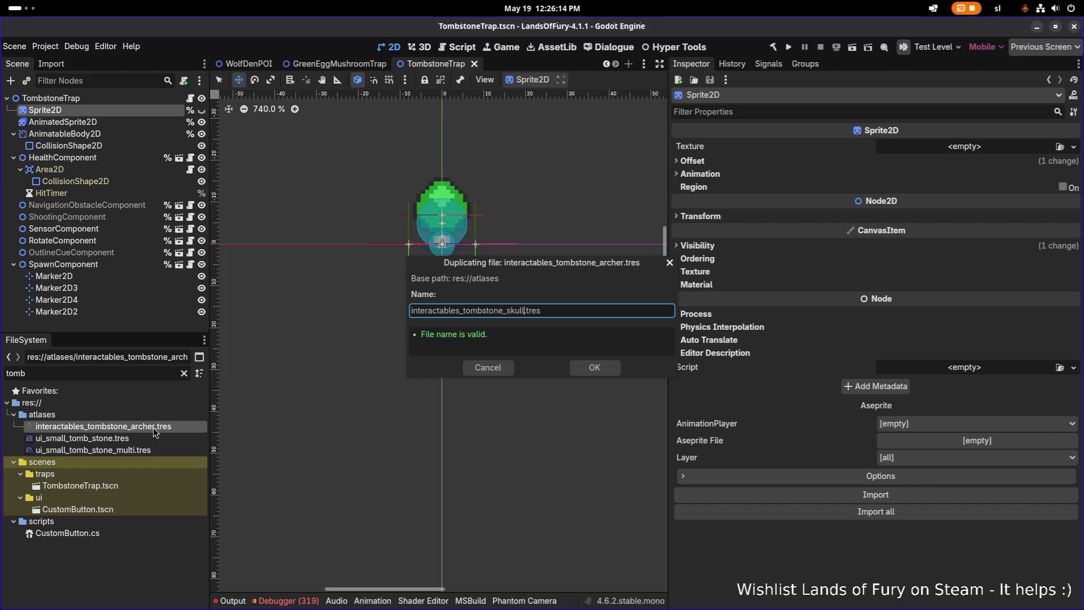
{"action": "key", "text": "Return"}
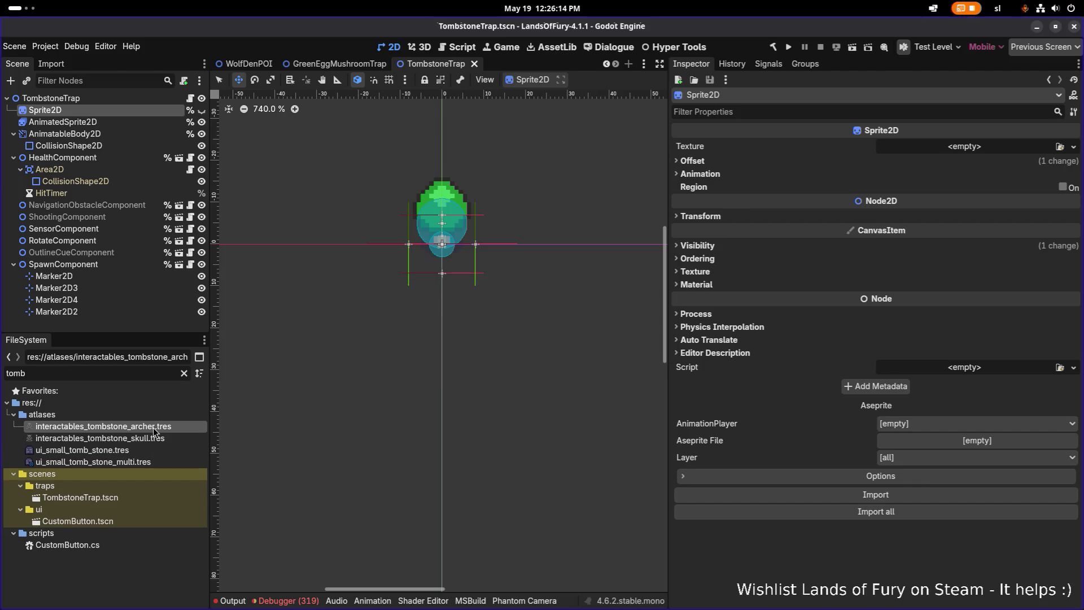
Make a second copy named interactables_tombstone_shield.tres, then open the archer atlas texture.
{"action": "key", "text": "ctrl+d"}
{"action": "key", "text": "Right"}
{"action": "key", "text": "ctrl+shift+Right"}
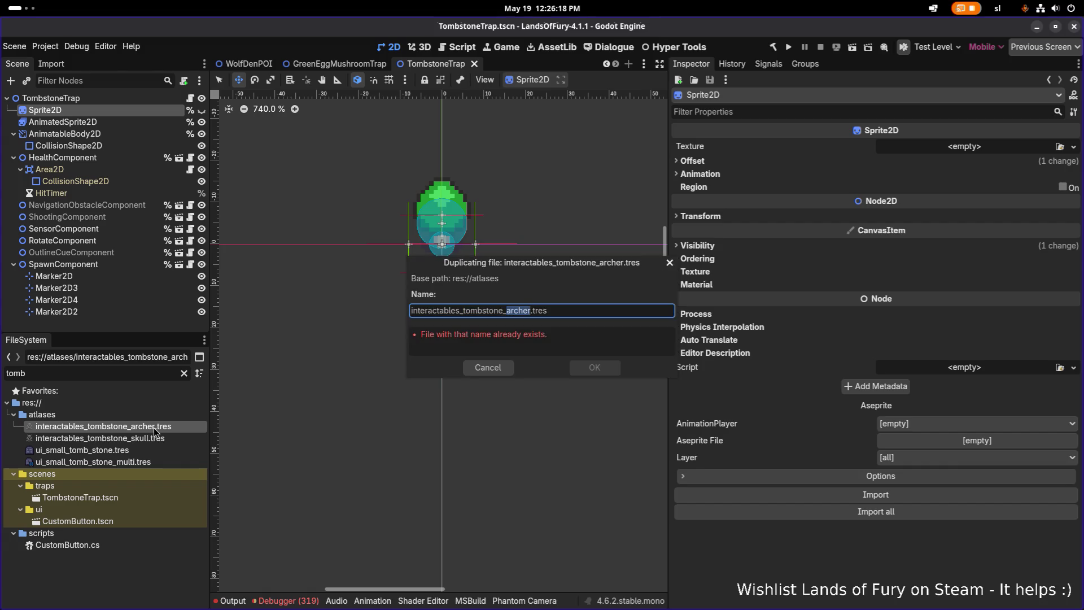
{"action": "type", "text": "shield"}
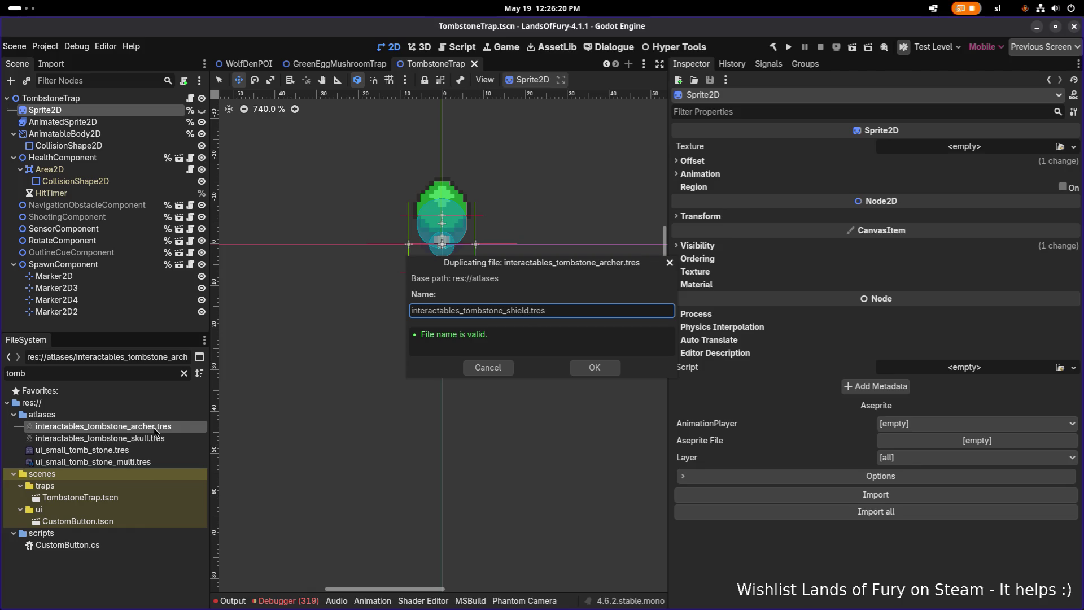
{"action": "key", "text": "Return"}
{"action": "double_click", "coordinate": [154, 428]}
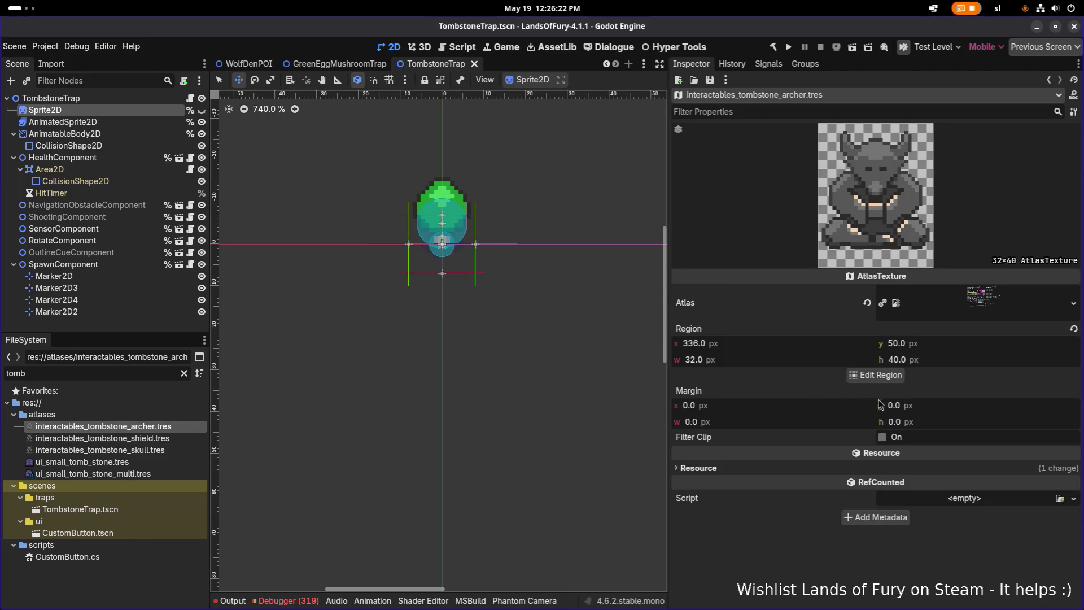
Crop the archer atlas region to the arrow tombstone (325, 255, 22×34) and save.
{"action": "left_click", "coordinate": [876, 376]}
{"action": "scroll", "coordinate": [514, 306], "scroll_direction": "down", "scroll_amount": 5}
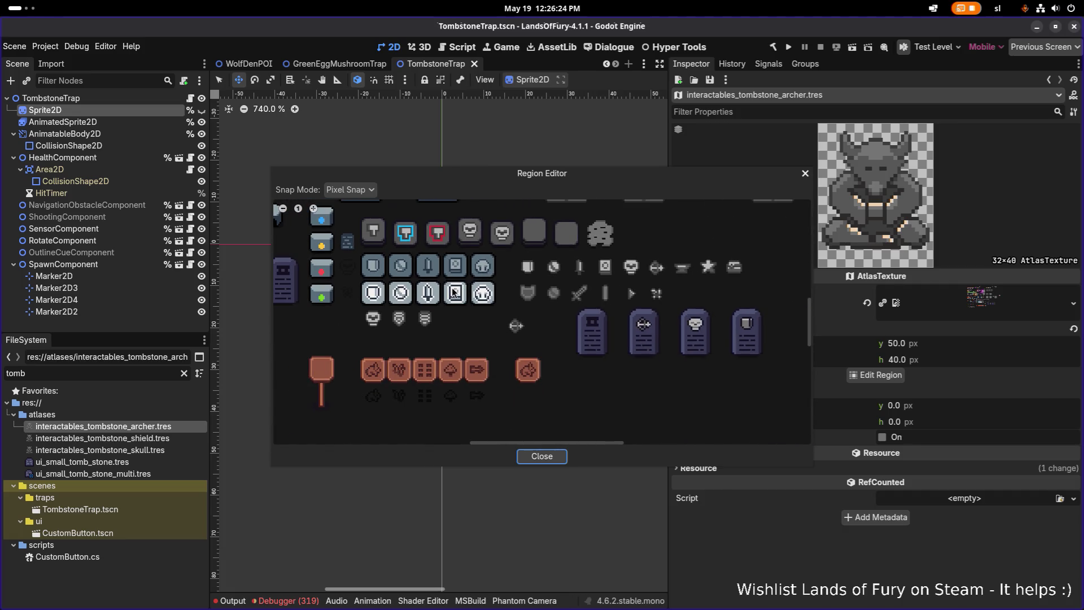
{"action": "scroll", "coordinate": [455, 292], "scroll_direction": "down", "scroll_amount": 5}
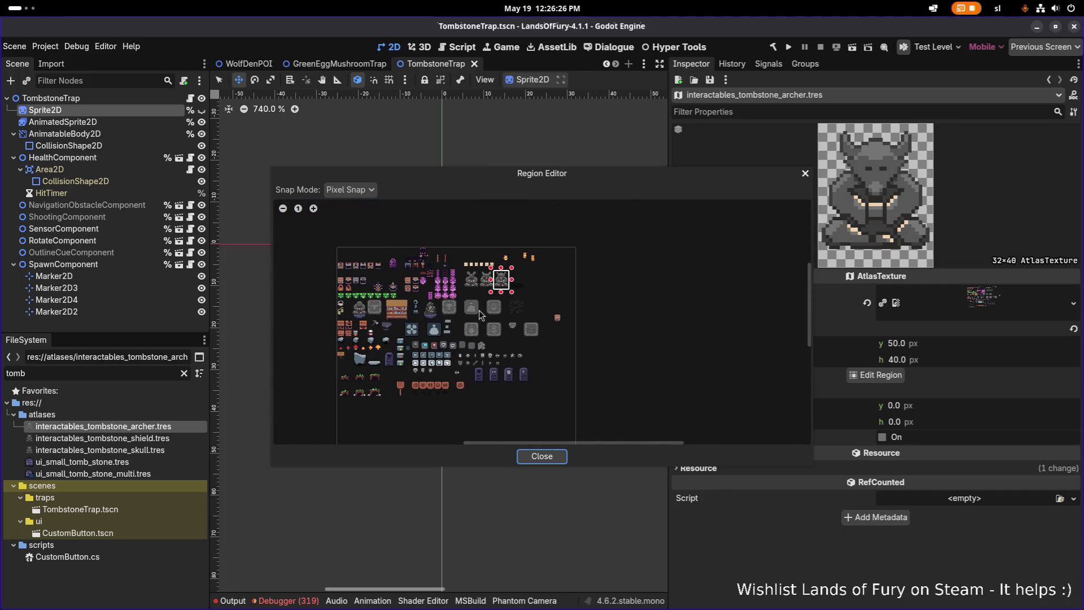
{"action": "scroll", "coordinate": [497, 370], "scroll_direction": "up", "scroll_amount": 5}
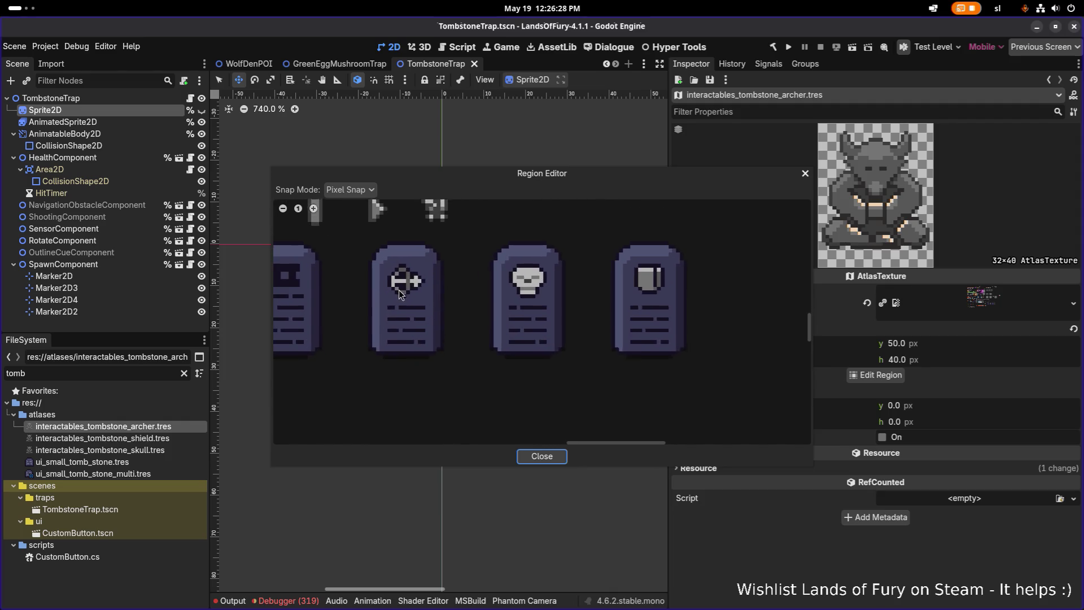
{"action": "scroll", "coordinate": [402, 294], "scroll_direction": "up", "scroll_amount": 1}
{"action": "left_click_drag", "start_coordinate": [358, 225], "coordinate": [455, 374]}
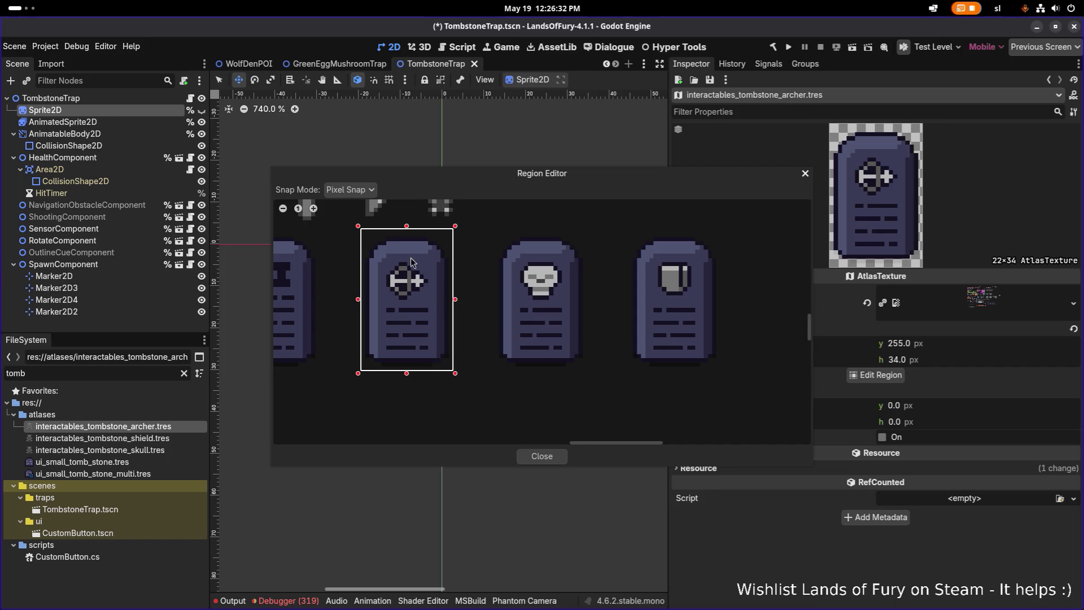
{"action": "left_click_drag", "start_coordinate": [406, 231], "coordinate": [410, 234]}
{"action": "mouse_move", "coordinate": [569, 173]}
{"action": "left_mouse_down"}
{"action": "mouse_move", "coordinate": [350, 195]}
{"action": "mouse_move", "coordinate": [537, 137]}
{"action": "mouse_move", "coordinate": [426, 71]}
{"action": "mouse_move", "coordinate": [554, 93]}
{"action": "mouse_move", "coordinate": [549, 133]}
{"action": "left_mouse_up"}
{"action": "left_click", "coordinate": [499, 422]}
{"action": "key", "text": "ctrl+s"}
{"action": "left_click", "coordinate": [113, 438]}
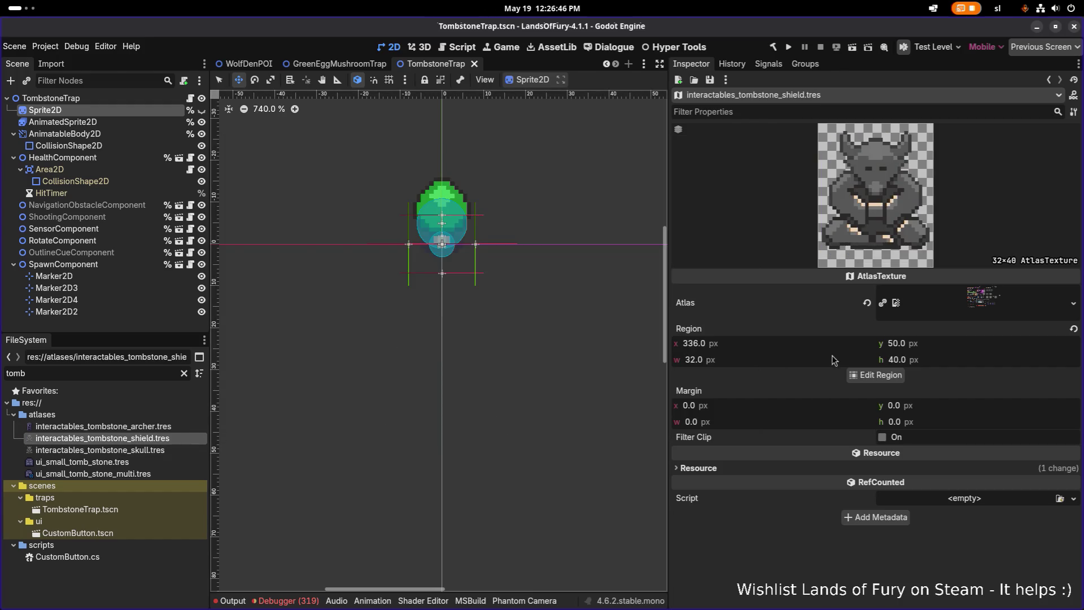
Crop the shield atlas region to the shield tombstone sprite and save.
{"action": "left_click", "coordinate": [872, 375]}
{"action": "scroll", "coordinate": [536, 348], "scroll_direction": "down", "scroll_amount": 2}
{"action": "scroll", "coordinate": [478, 300], "scroll_direction": "up", "scroll_amount": 5}
{"action": "scroll", "coordinate": [595, 251], "scroll_direction": "up", "scroll_amount": 3}
{"action": "scroll", "coordinate": [595, 251], "scroll_direction": "down", "scroll_amount": 2}
{"action": "scroll", "coordinate": [473, 303], "scroll_direction": "up", "scroll_amount": 1}
{"action": "mouse_move", "coordinate": [474, 216]}
{"action": "left_mouse_down"}
{"action": "mouse_move", "coordinate": [607, 391]}
{"action": "mouse_move", "coordinate": [604, 429]}
{"action": "left_mouse_up"}
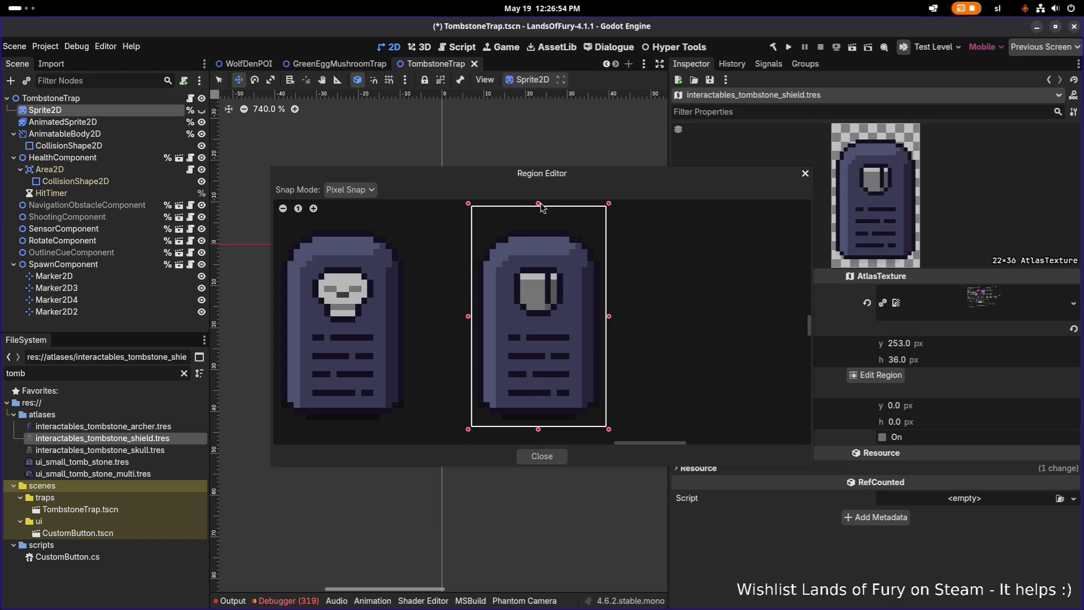
{"action": "left_click_drag", "start_coordinate": [540, 211], "coordinate": [539, 221]}
{"action": "left_click", "coordinate": [538, 457]}
{"action": "key", "text": "ctrl+s"}
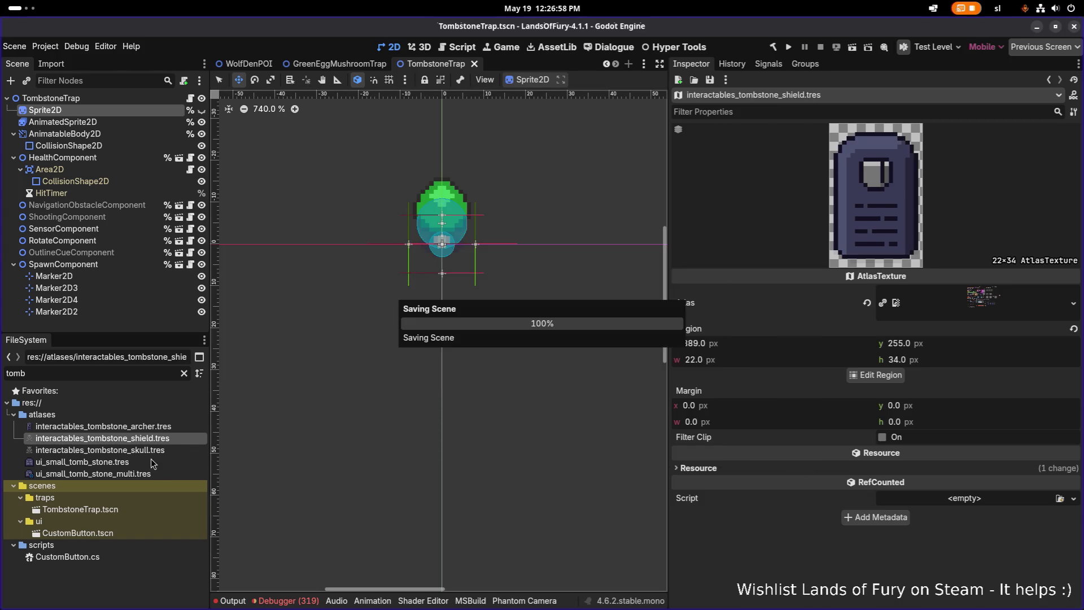
Crop the skull atlas region to the skull tombstone (357, 255, 22×34) and save.
{"action": "left_click", "coordinate": [149, 450]}
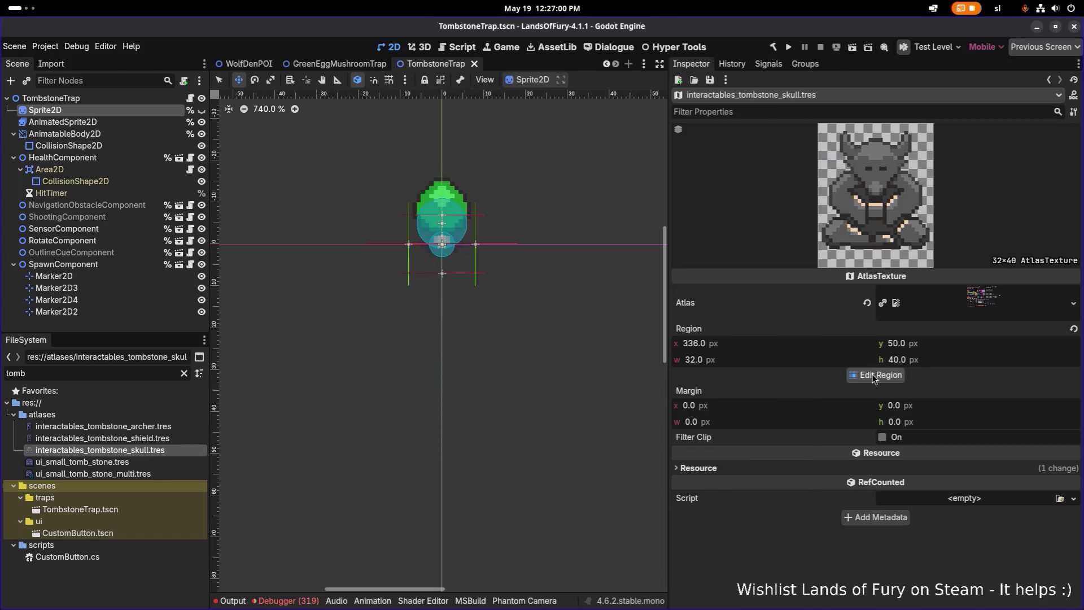
{"action": "left_click", "coordinate": [874, 376]}
{"action": "scroll", "coordinate": [486, 313], "scroll_direction": "down", "scroll_amount": 3}
{"action": "scroll", "coordinate": [524, 328], "scroll_direction": "up", "scroll_amount": 5}
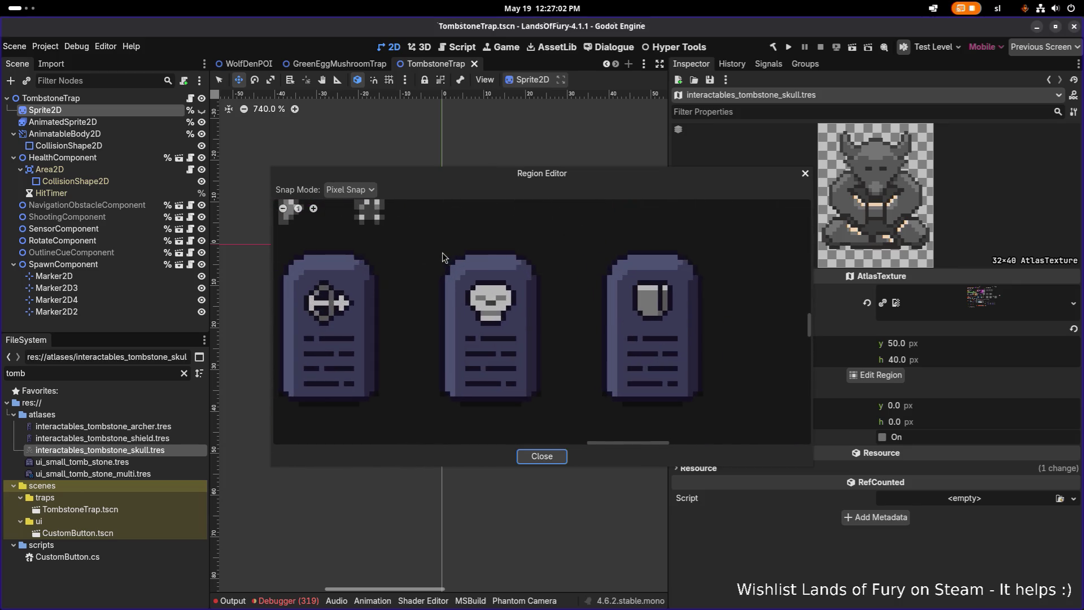
{"action": "left_click_drag", "start_coordinate": [440, 241], "coordinate": [548, 416]}
{"action": "left_click_drag", "start_coordinate": [446, 327], "coordinate": [440, 328]}
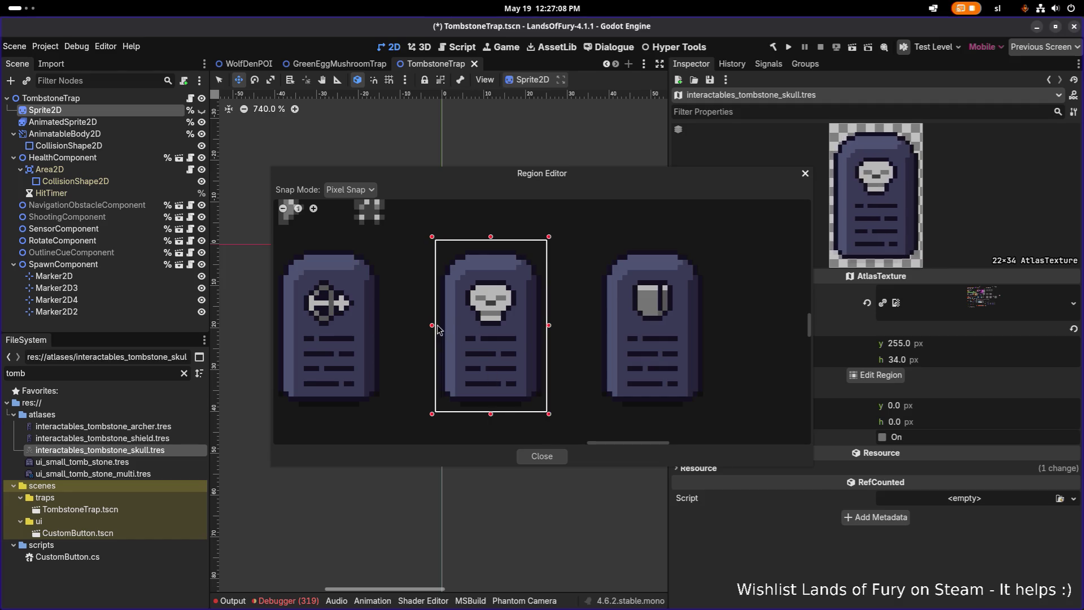
{"action": "mouse_move", "coordinate": [546, 173]}
{"action": "left_mouse_down"}
{"action": "mouse_move", "coordinate": [337, 142]}
{"action": "mouse_move", "coordinate": [379, 130]}
{"action": "left_mouse_up"}
{"action": "left_click", "coordinate": [384, 417]}
{"action": "key", "text": "ctrl+s"}
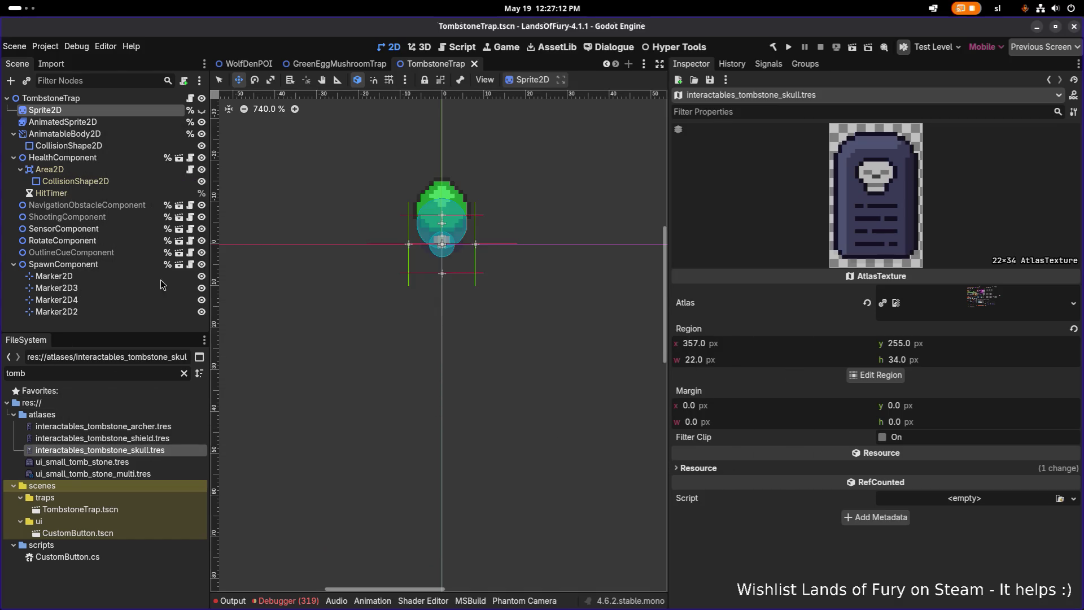
{"action": "left_click", "coordinate": [100, 96]}
Review the TombstoneTrap's child nodes, then open the root's SpawnTrap.cs script properties.
{"action": "left_click", "coordinate": [105, 133]}
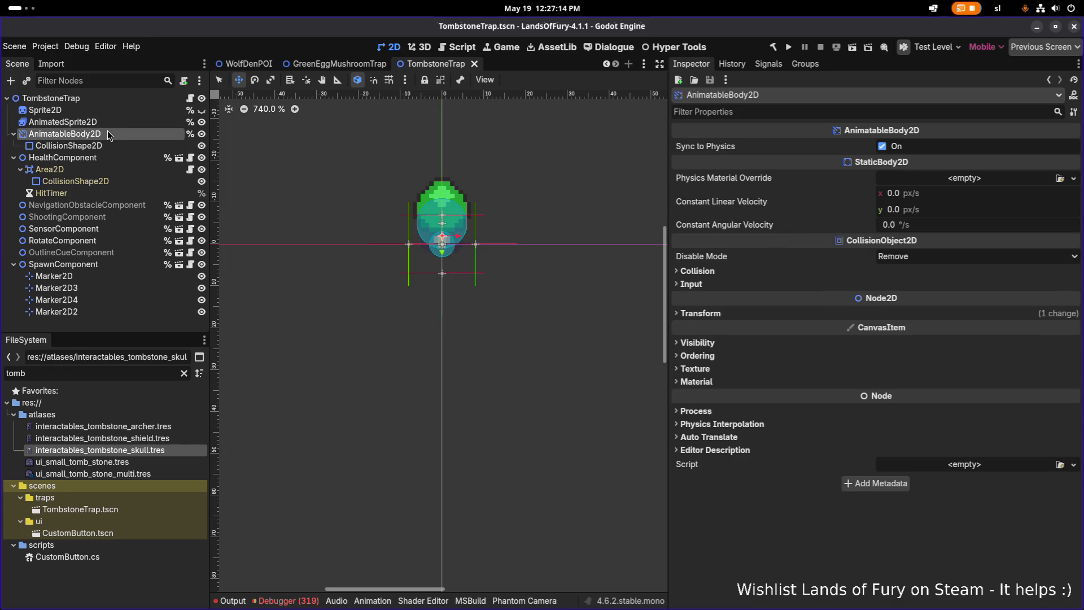
{"action": "left_click", "coordinate": [104, 100]}
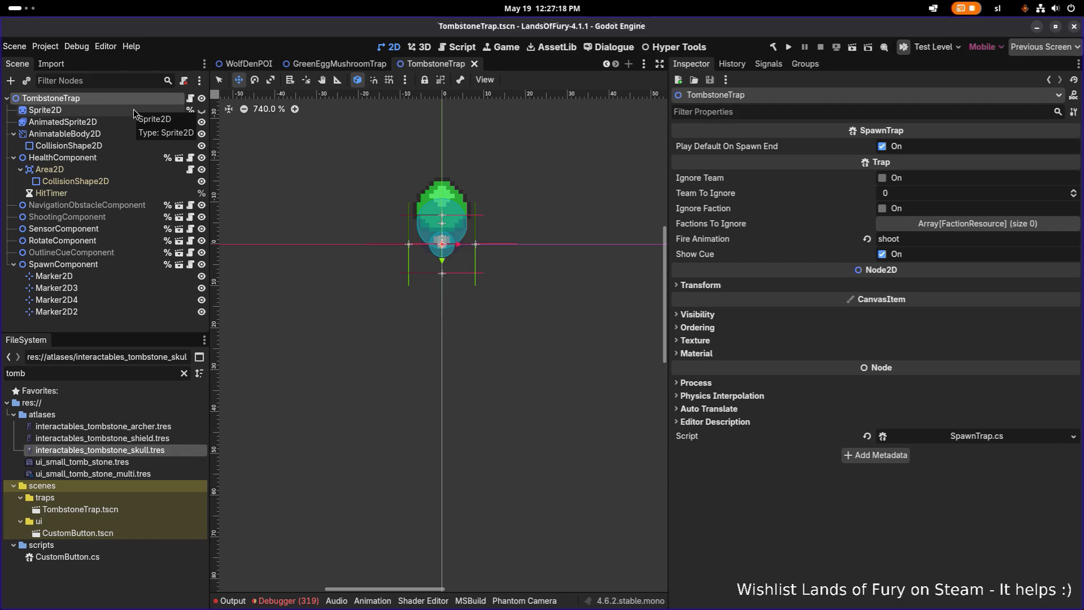
{"action": "left_click", "coordinate": [95, 113]}
{"action": "left_click", "coordinate": [114, 99]}
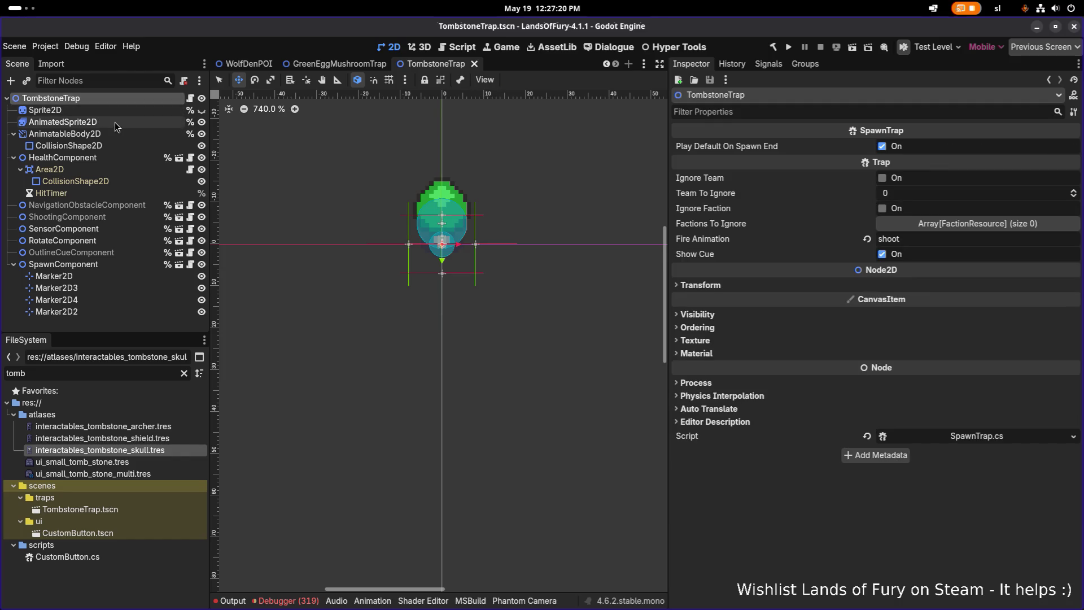
{"action": "left_click", "coordinate": [114, 122]}
{"action": "left_click", "coordinate": [113, 115]}
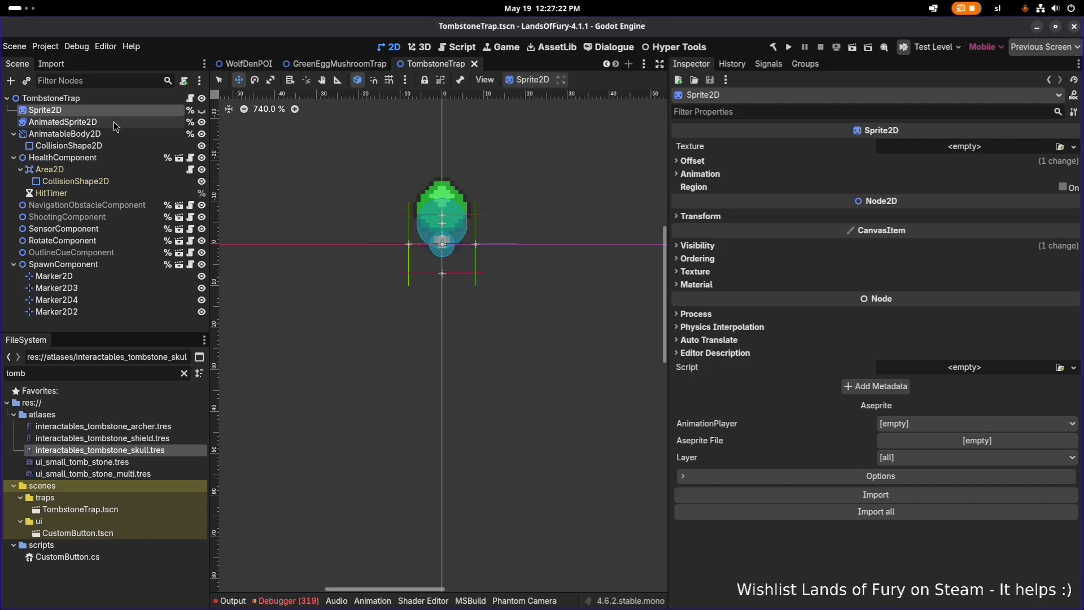
{"action": "left_click", "coordinate": [114, 123]}
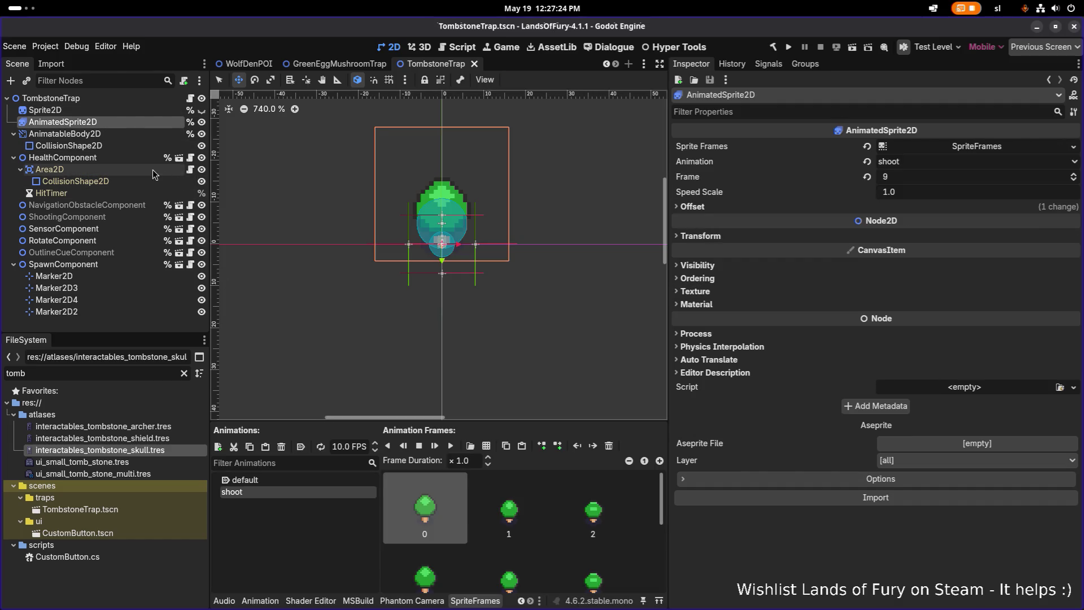
{"action": "right_click", "coordinate": [949, 148]}
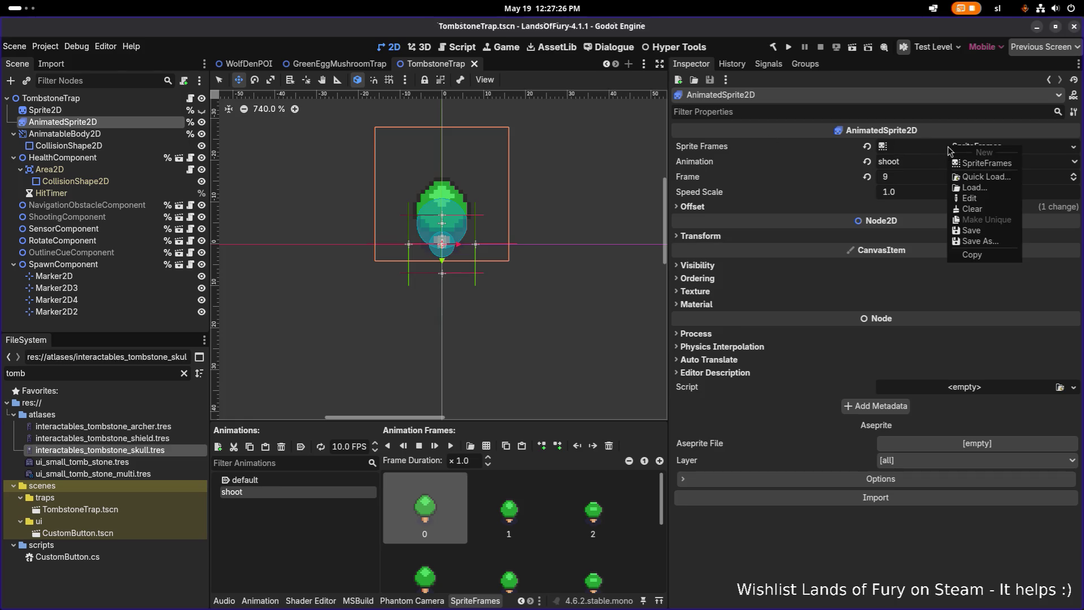
{"action": "left_click", "coordinate": [873, 523]}
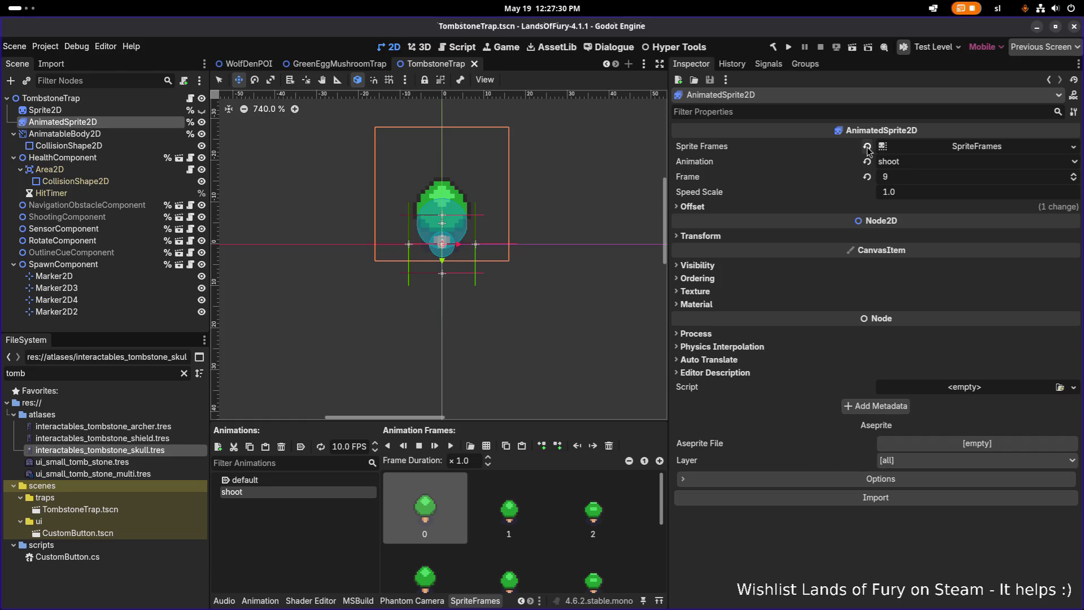
{"action": "left_click", "coordinate": [161, 98]}
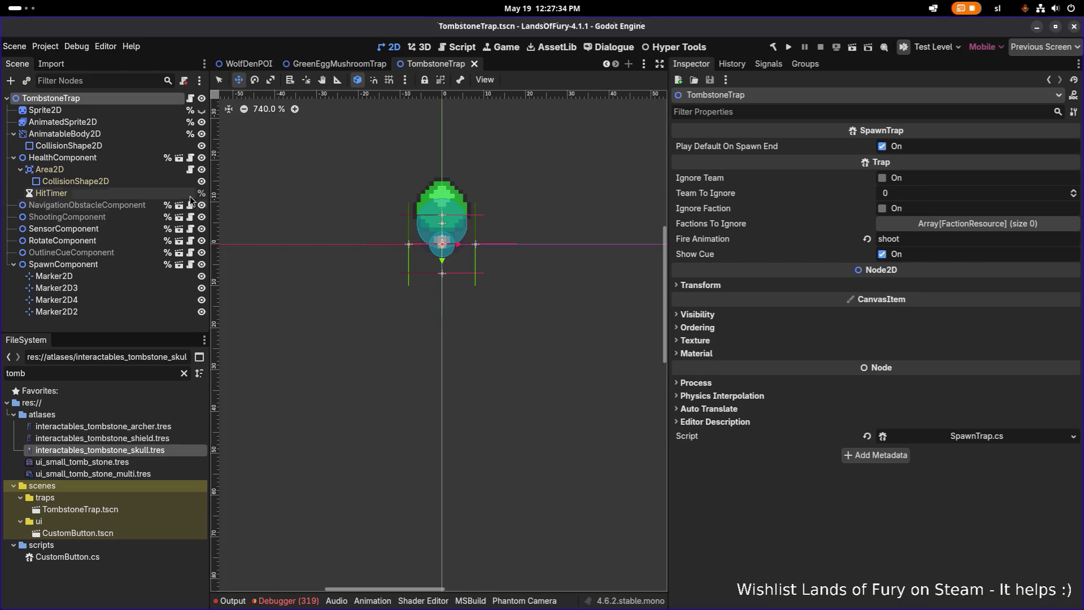
{"action": "left_click", "coordinate": [977, 436]}
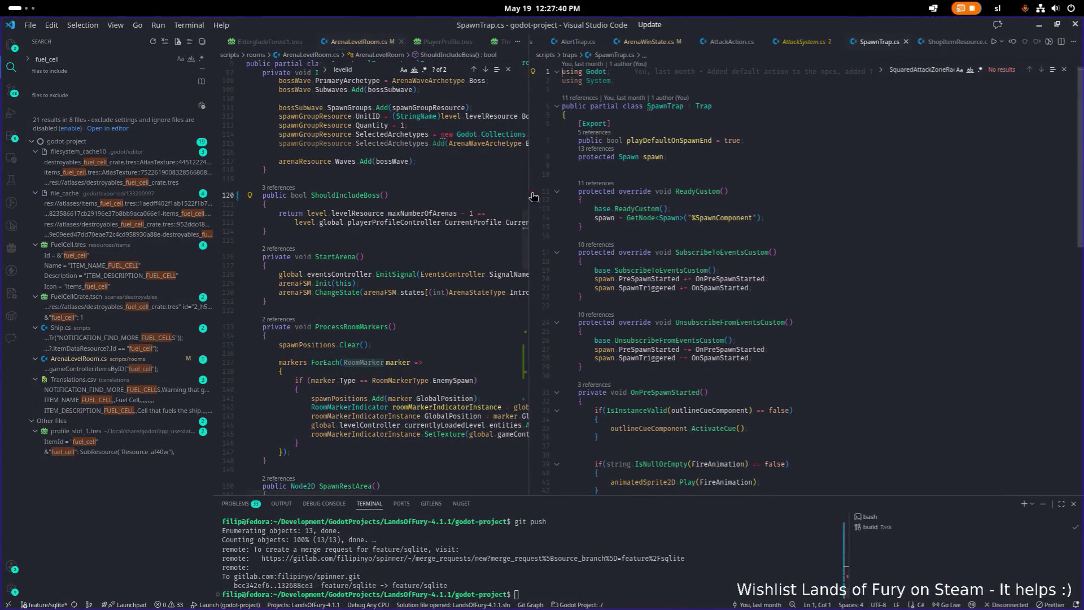
Search SpawnTrap.cs for animatedSprite2D and step through its matches.
{"action": "left_click_drag", "start_coordinate": [532, 194], "coordinate": [580, 186]}
{"action": "key", "text": "ctrl+f"}
{"action": "type", "text": "animated"}
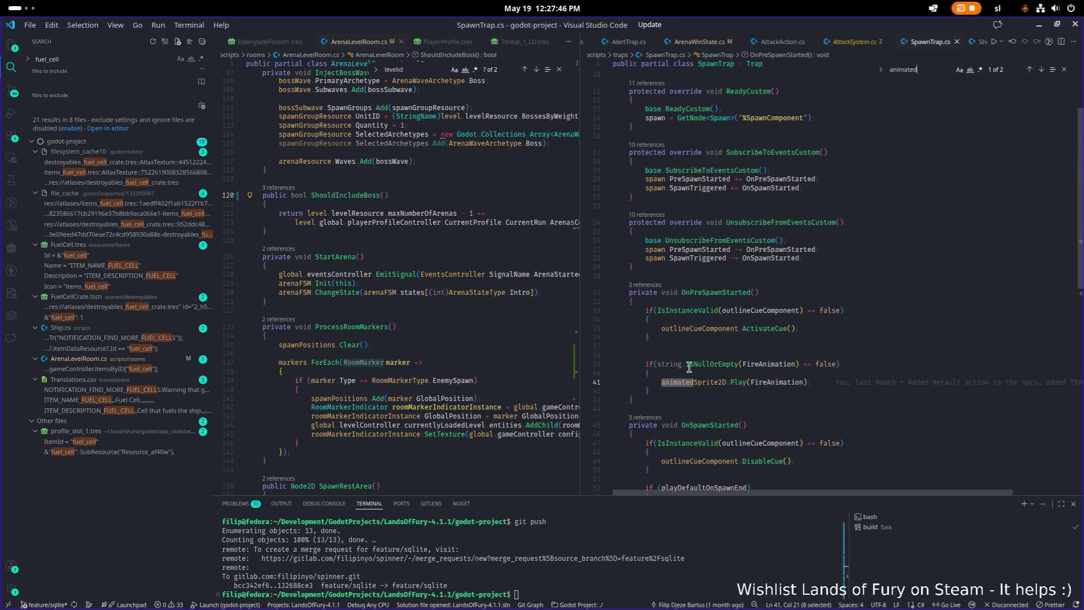
{"action": "double_click", "coordinate": [715, 382]}
{"action": "key", "text": "ctrl+f"}
{"action": "key", "text": "Return"}
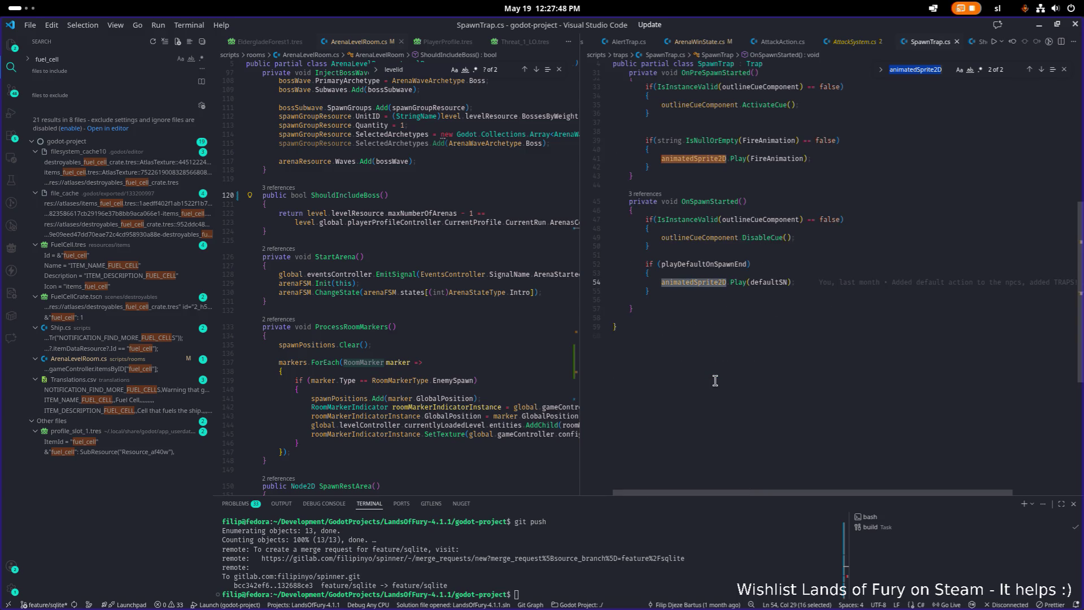
{"action": "key", "text": "Return"}
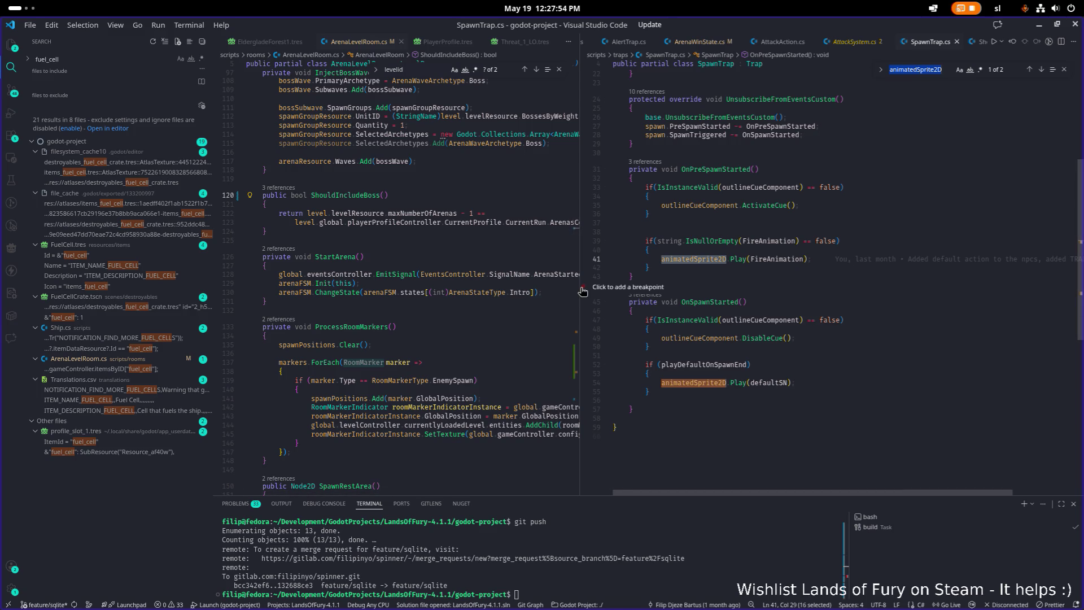
Trace where OnSpawnStarted and SpawnTriggered are used in SpawnTrap.cs.
{"action": "left_click_drag", "start_coordinate": [583, 291], "coordinate": [487, 281]}
{"action": "scroll", "coordinate": [665, 286], "scroll_direction": "up", "scroll_amount": 2}
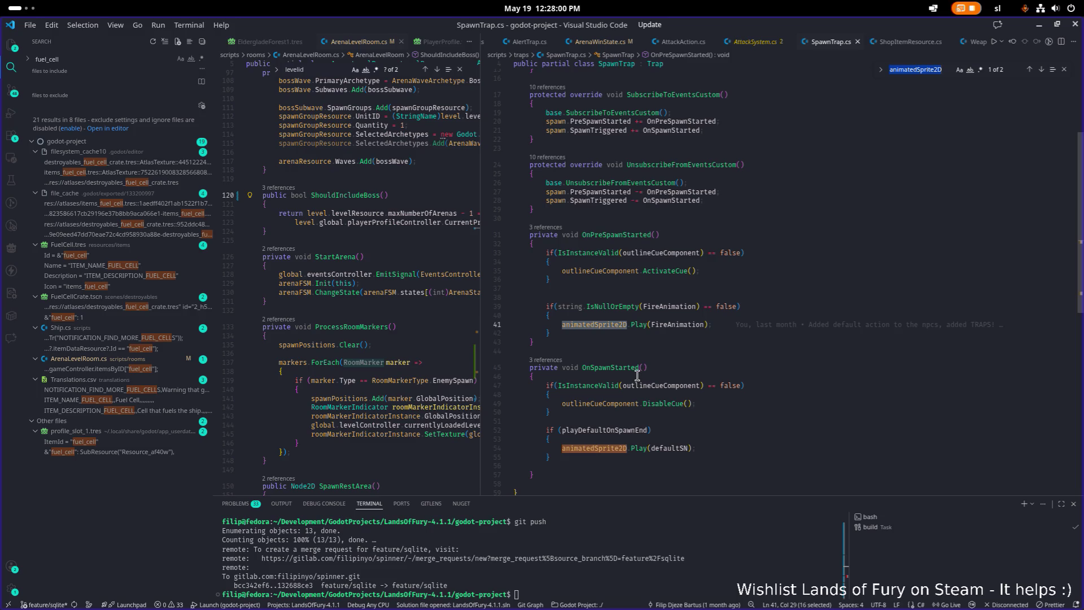
{"action": "scroll", "coordinate": [638, 389], "scroll_direction": "up", "scroll_amount": 3}
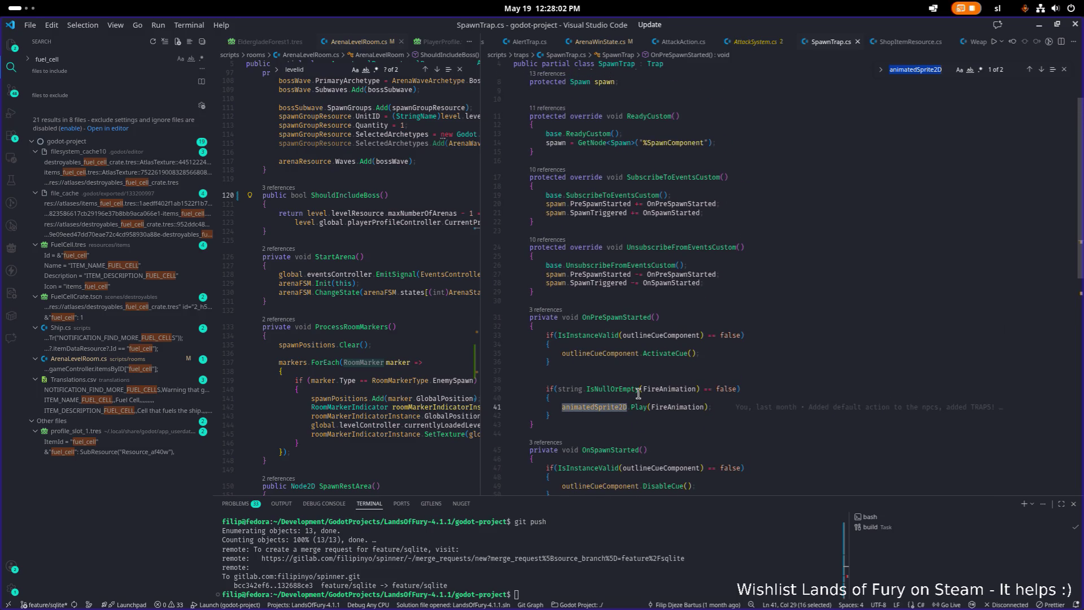
{"action": "mouse_move", "coordinate": [639, 394]}
{"action": "double_click", "coordinate": [690, 282]}
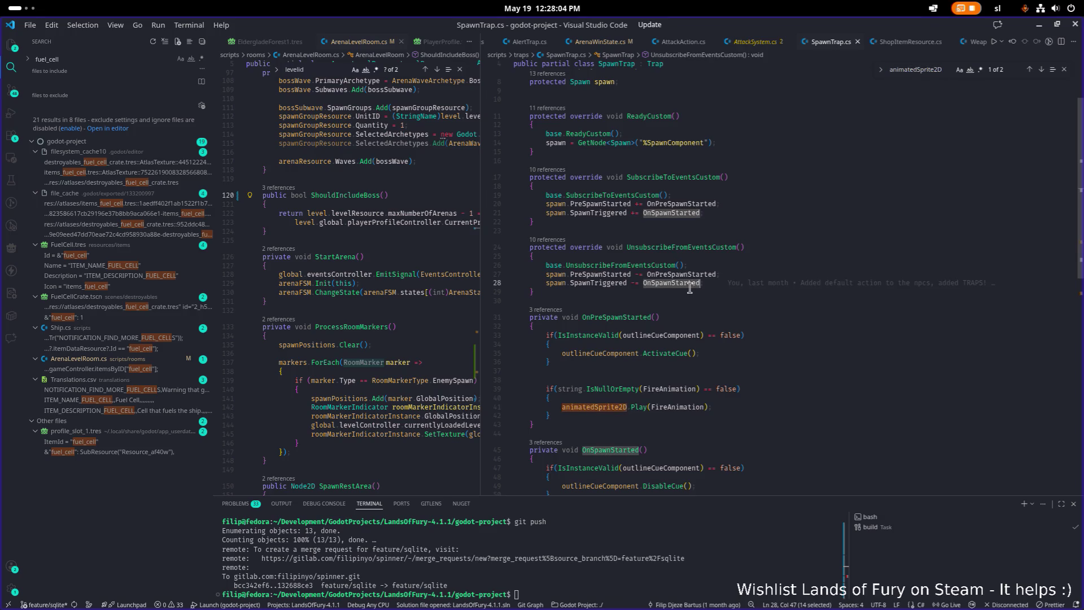
{"action": "scroll", "coordinate": [690, 288], "scroll_direction": "down", "scroll_amount": 4}
{"action": "left_click", "coordinate": [742, 382]}
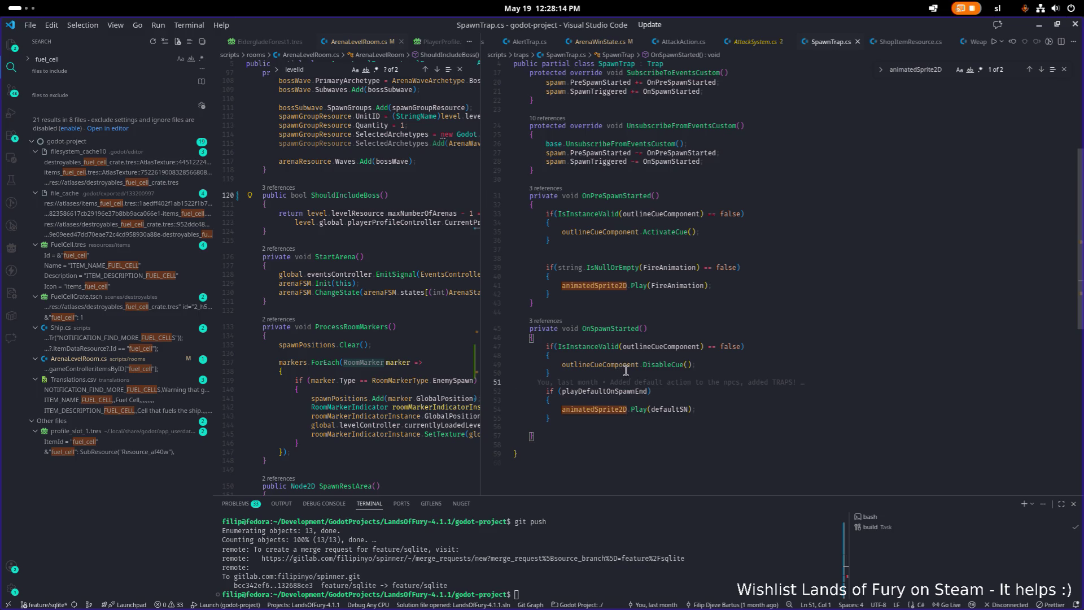
{"action": "left_click", "coordinate": [632, 330]}
{"action": "scroll", "coordinate": [714, 325], "scroll_direction": "up", "scroll_amount": 2}
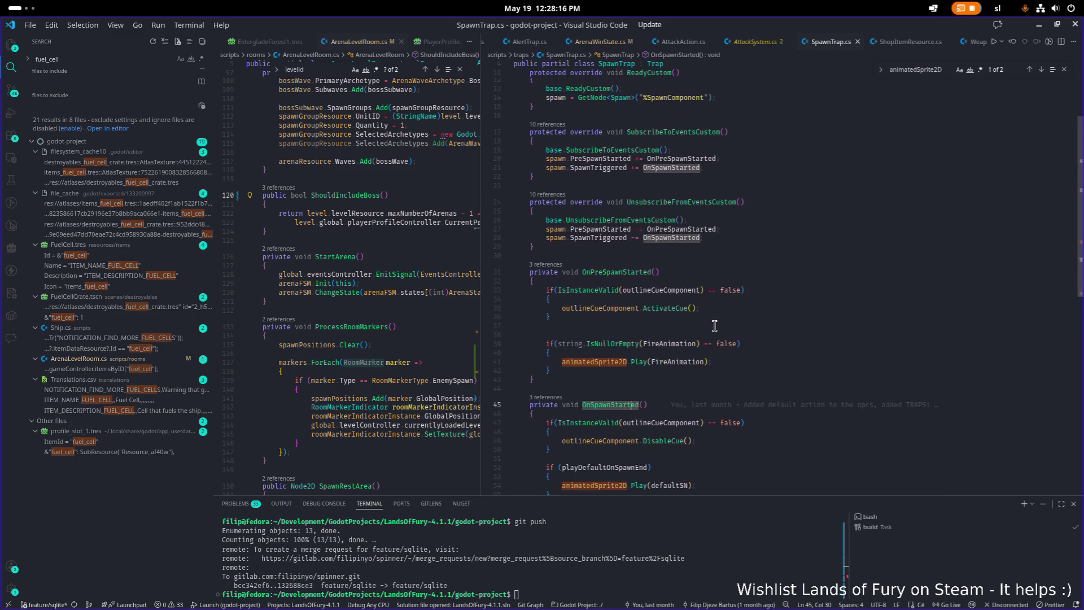
{"action": "left_click", "coordinate": [623, 227]}
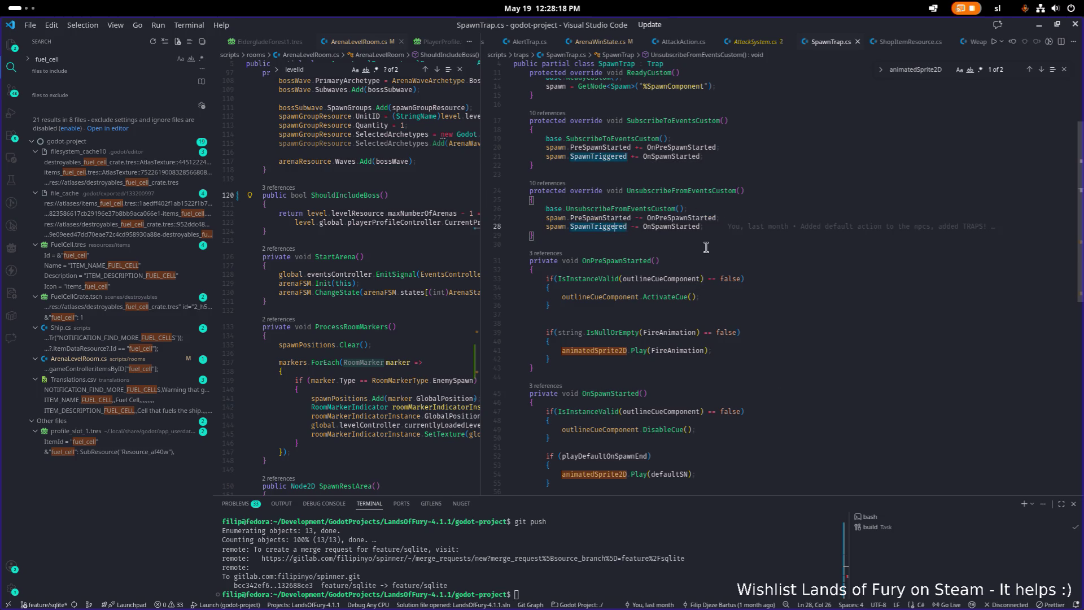
{"action": "scroll", "coordinate": [683, 311], "scroll_direction": "up", "scroll_amount": 4}
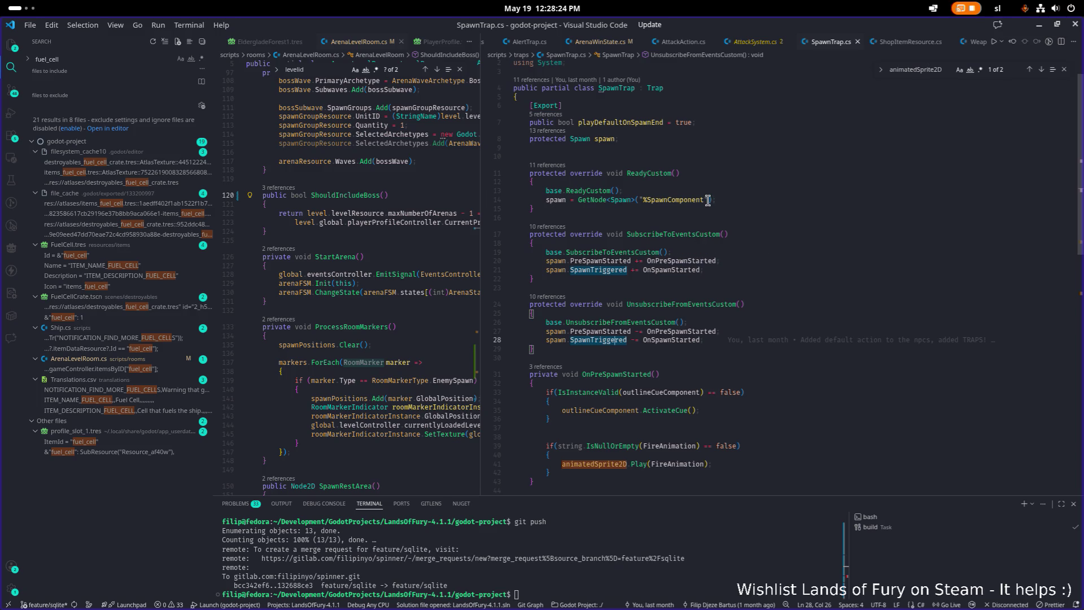
{"action": "scroll", "coordinate": [690, 298], "scroll_direction": "down", "scroll_amount": 1}
{"action": "scroll", "coordinate": [689, 298], "scroll_direction": "down", "scroll_amount": 2}
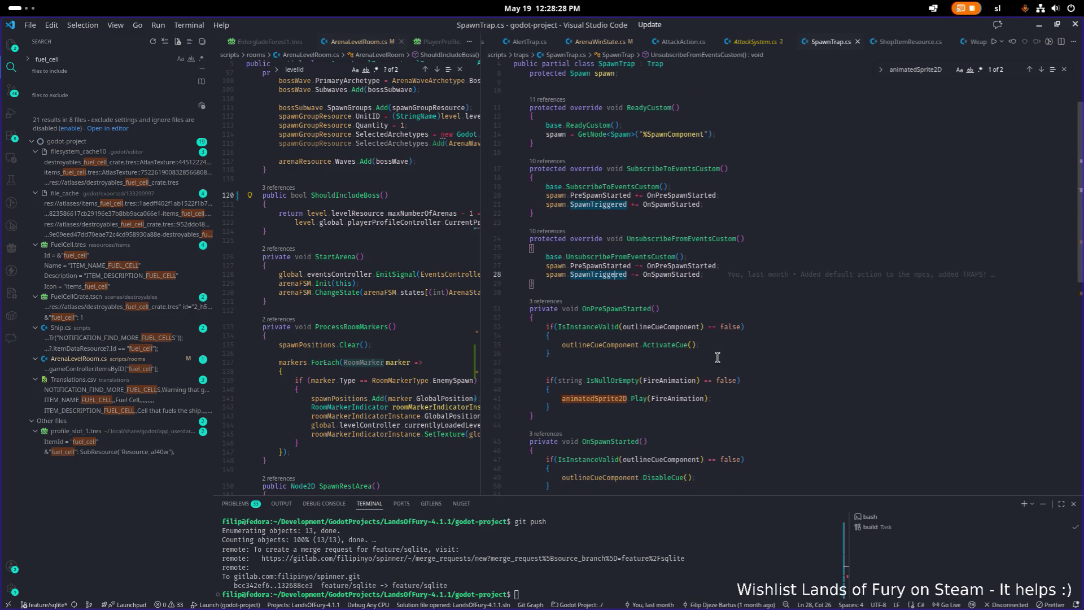
{"action": "scroll", "coordinate": [717, 357], "scroll_direction": "up", "scroll_amount": 1}
Jump from outlineCueComponent on line 49 to its declaration in Trap.cs.
{"action": "double_click", "coordinate": [618, 406]}
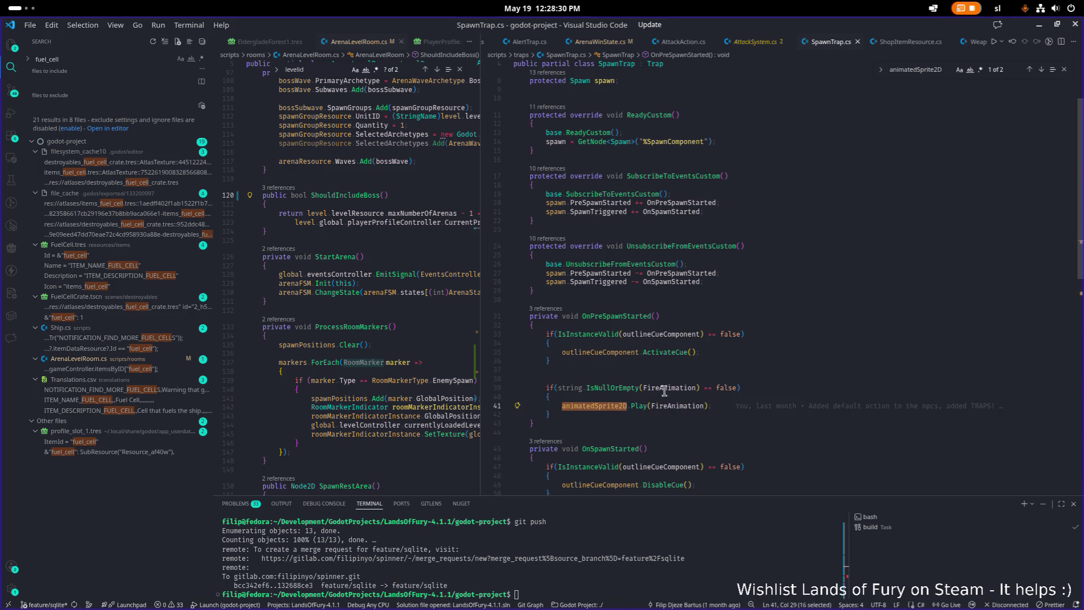
{"action": "scroll", "coordinate": [660, 398], "scroll_direction": "down", "scroll_amount": 3}
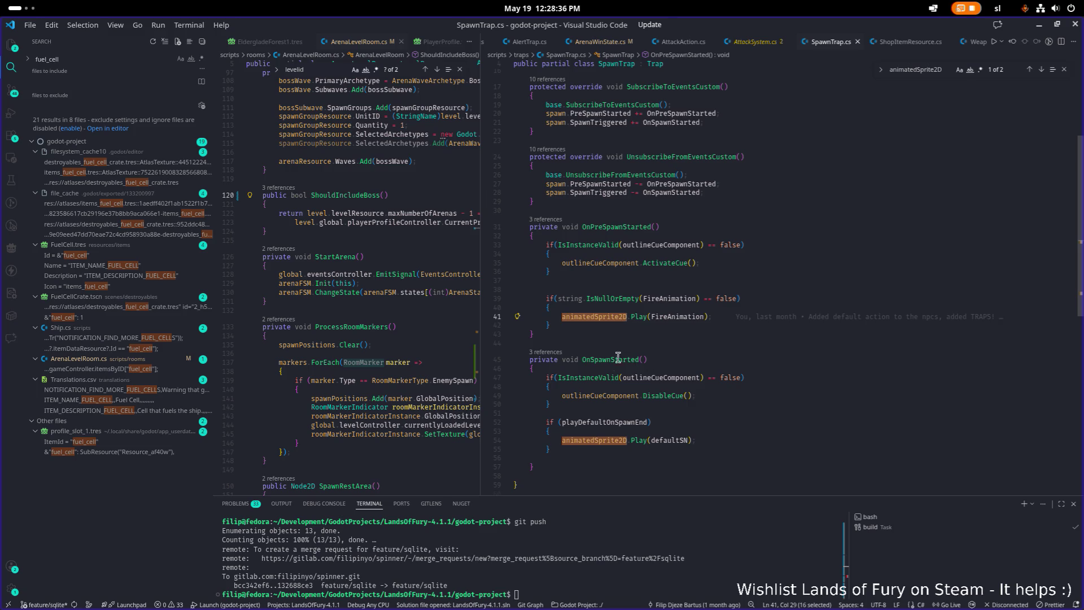
{"action": "scroll", "coordinate": [620, 353], "scroll_direction": "up", "scroll_amount": 1}
{"action": "left_click", "coordinate": [615, 402]}
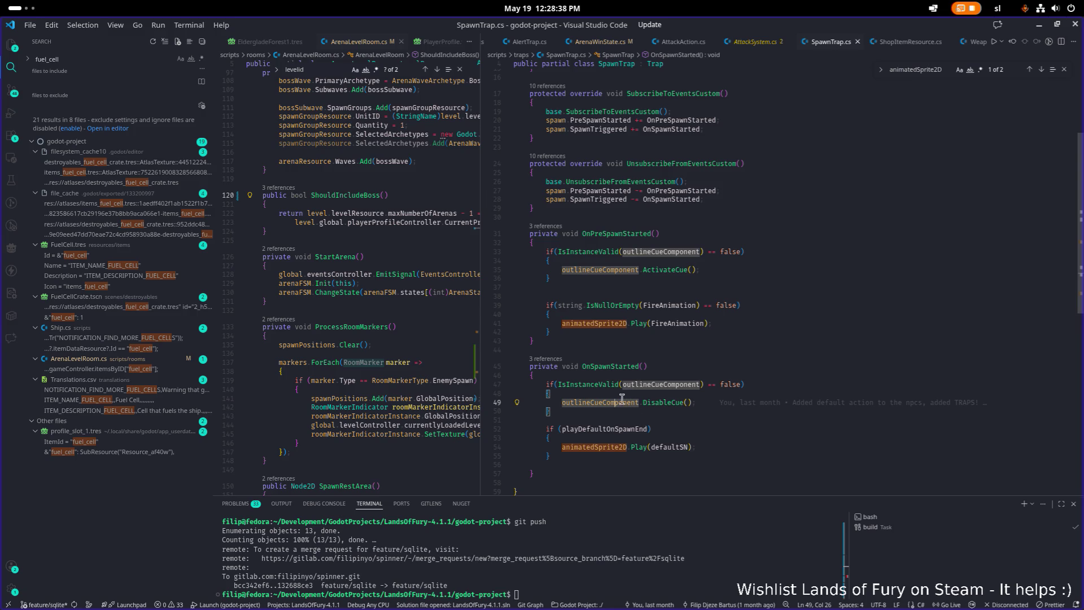
{"action": "key", "text": "F12"}
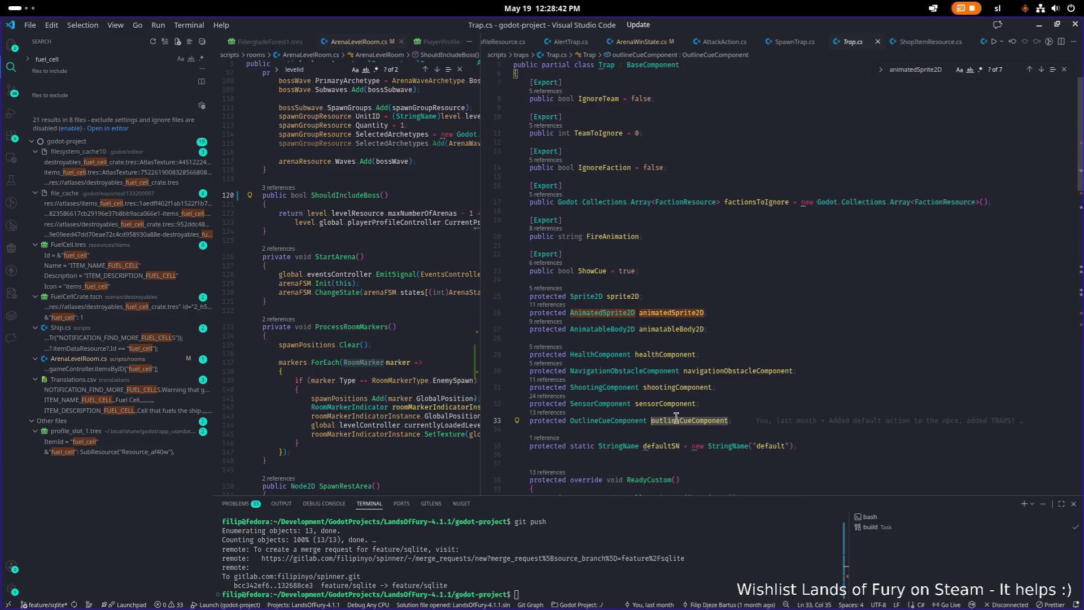
{"action": "left_click", "coordinate": [880, 43]}
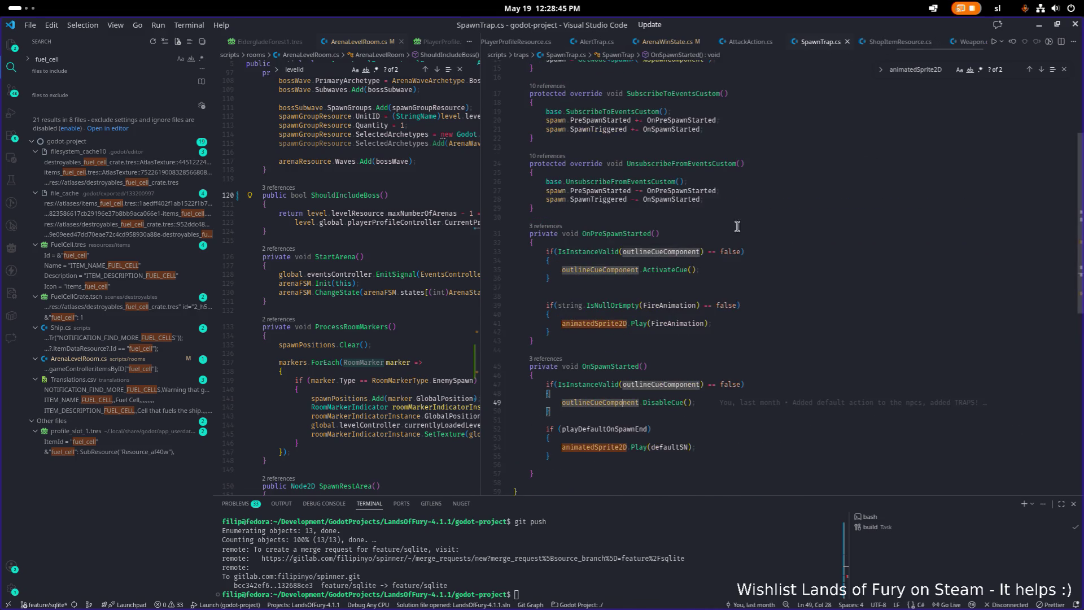
Add '?' after animatedSprite2D on lines 41 and 54 of SpawnTrap.cs and save.
{"action": "left_click", "coordinate": [633, 323]}
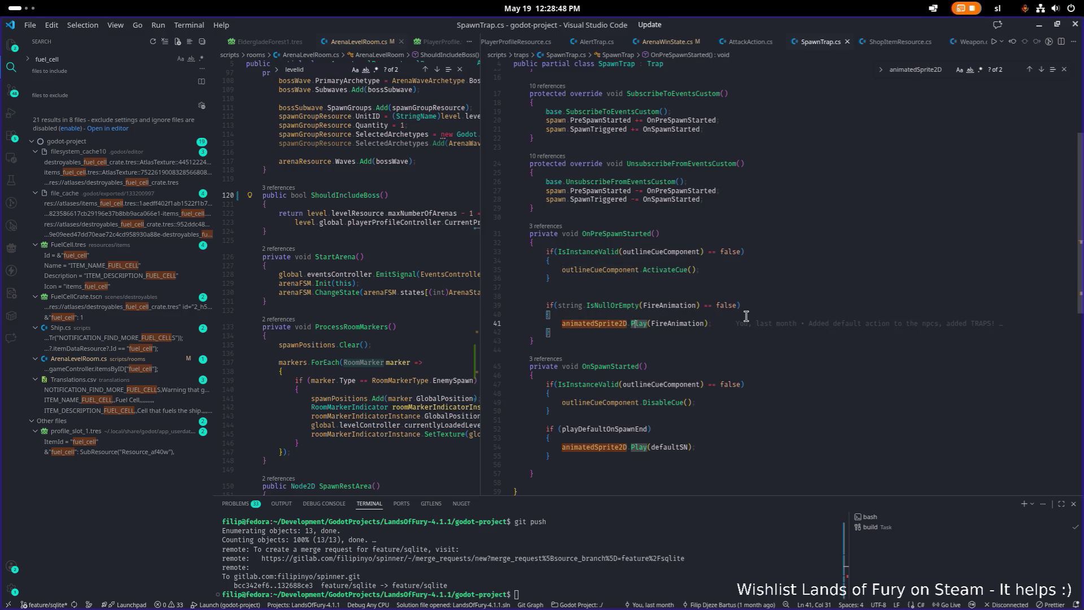
{"action": "key", "text": "Left"}
{"action": "type", "text": "?"}
{"action": "key", "text": "ctrl+s"}
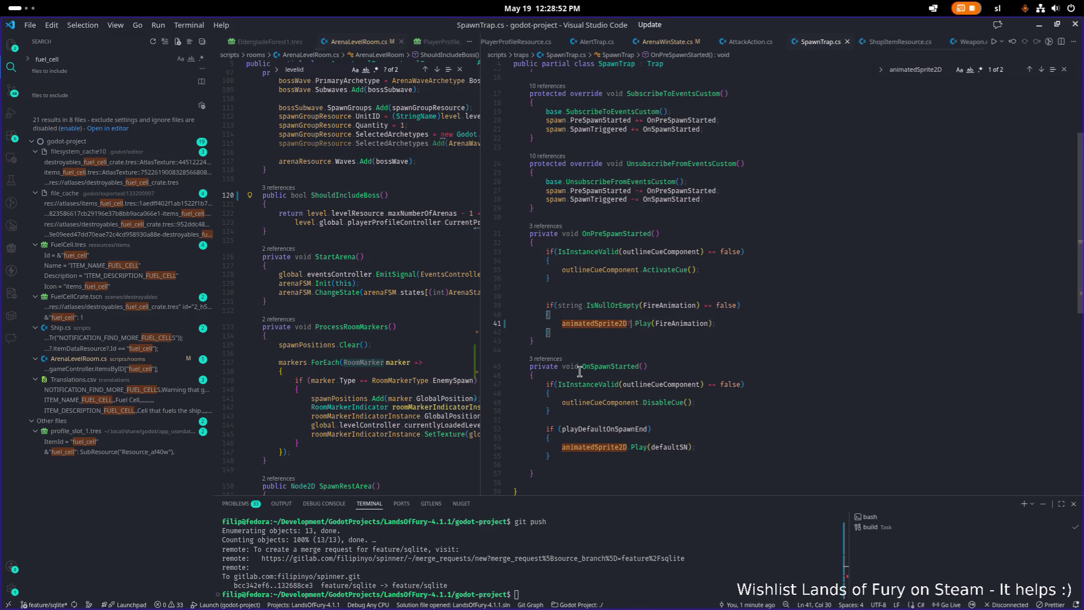
{"action": "scroll", "coordinate": [582, 390], "scroll_direction": "up", "scroll_amount": 1}
{"action": "left_click", "coordinate": [635, 454]}
{"action": "scroll", "coordinate": [684, 448], "scroll_direction": "down", "scroll_amount": 1}
{"action": "key", "text": "Left"}
{"action": "key", "text": "Left"}
{"action": "type", "text": "?"}
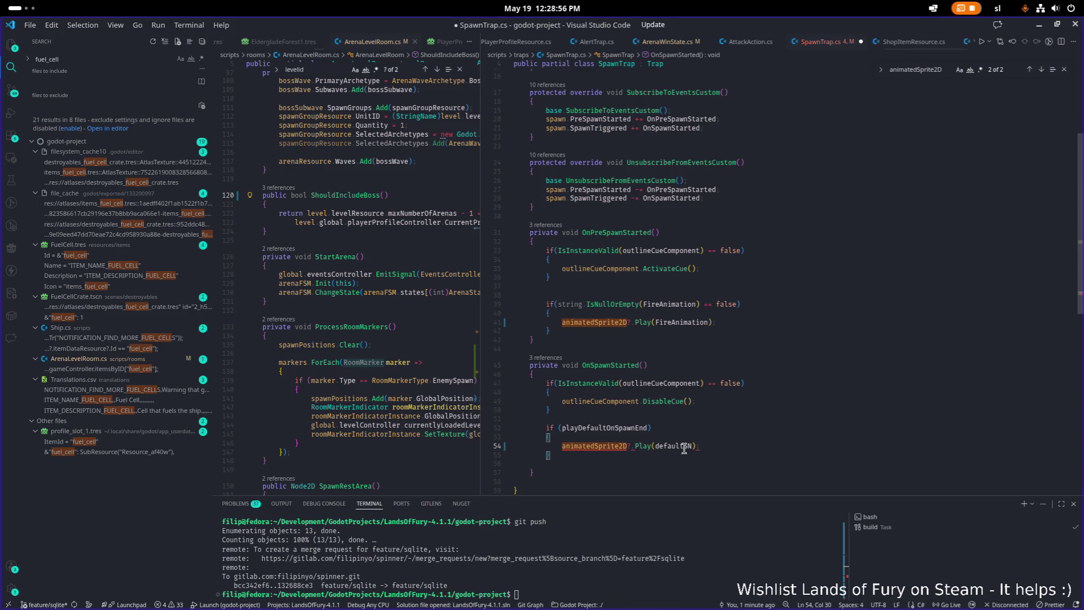
{"action": "left_click", "coordinate": [715, 420]}
{"action": "key", "text": "ctrl+s"}
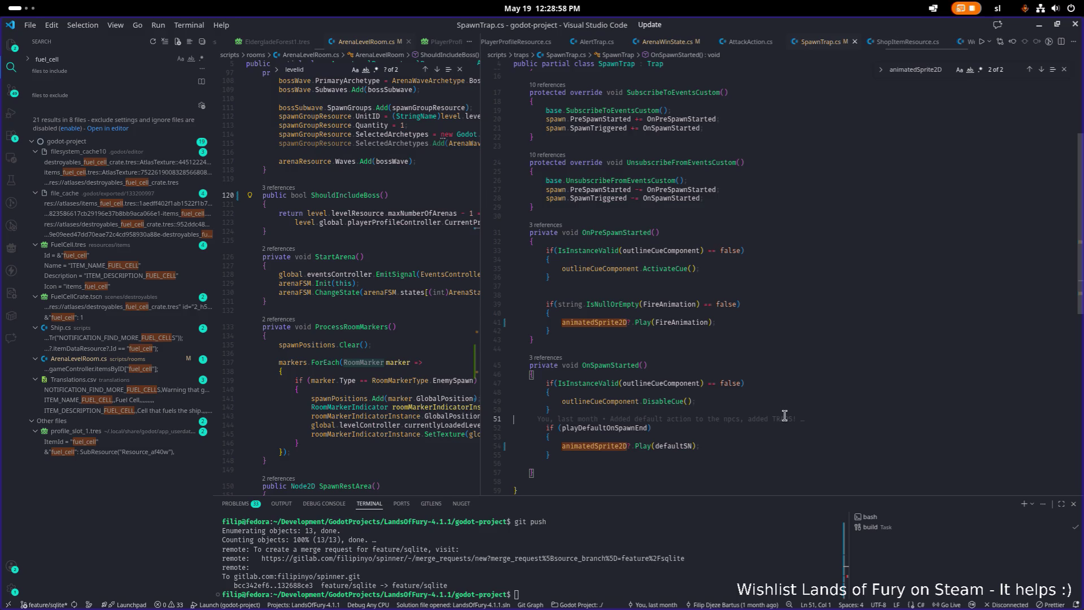
{"action": "scroll", "coordinate": [728, 407], "scroll_direction": "up", "scroll_amount": 3}
{"action": "left_click", "coordinate": [661, 358]}
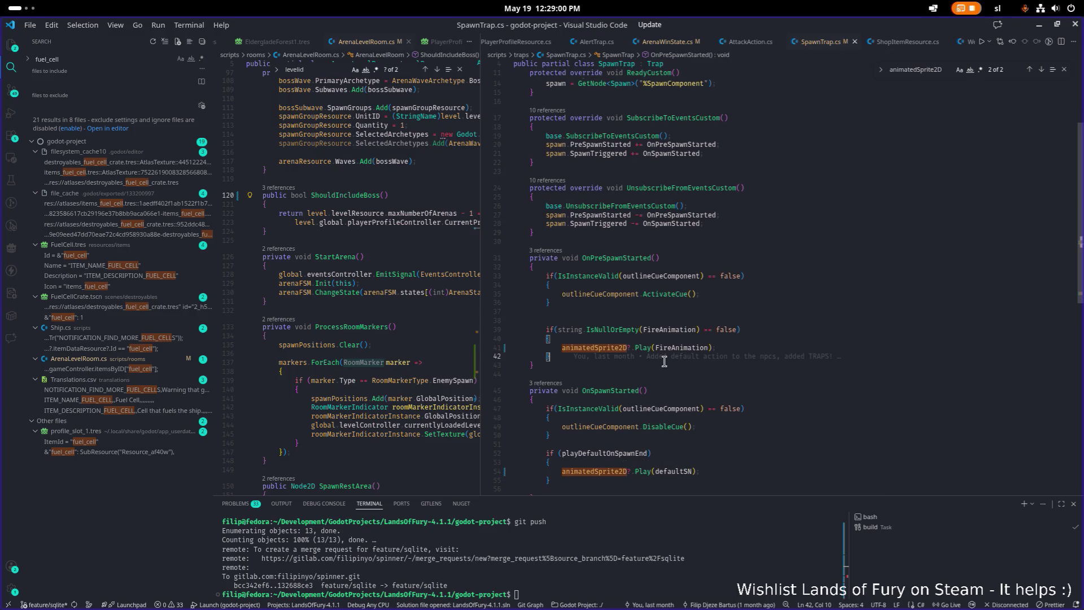
{"action": "key", "text": "alt+Tab"}
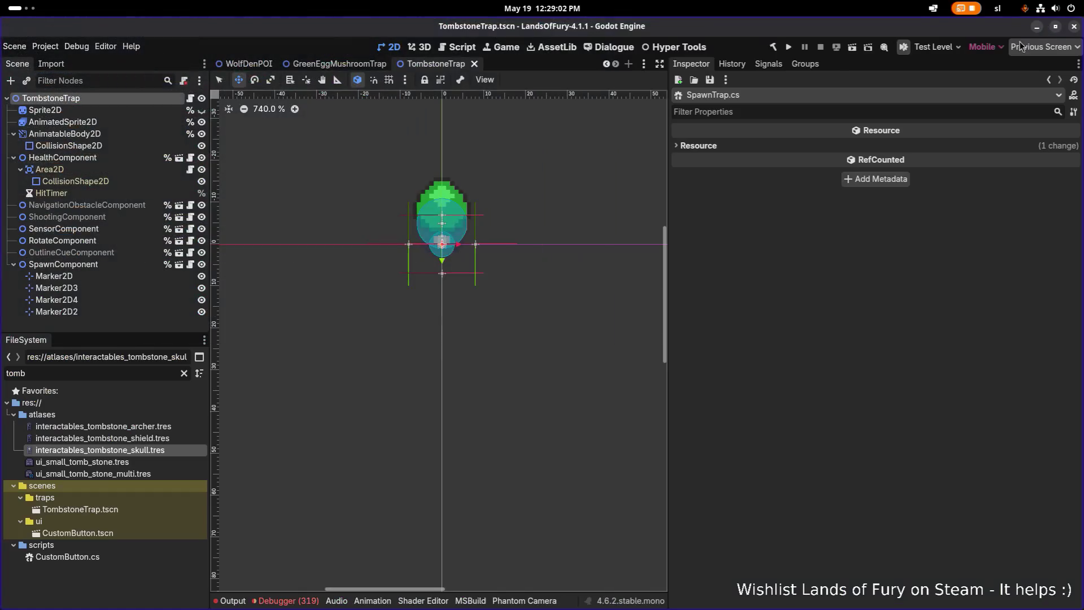
Inspect the AnimatableBody2D and AnimatedSprite2D nodes, briefly checking Visual Studio Code.
{"action": "left_click", "coordinate": [107, 133]}
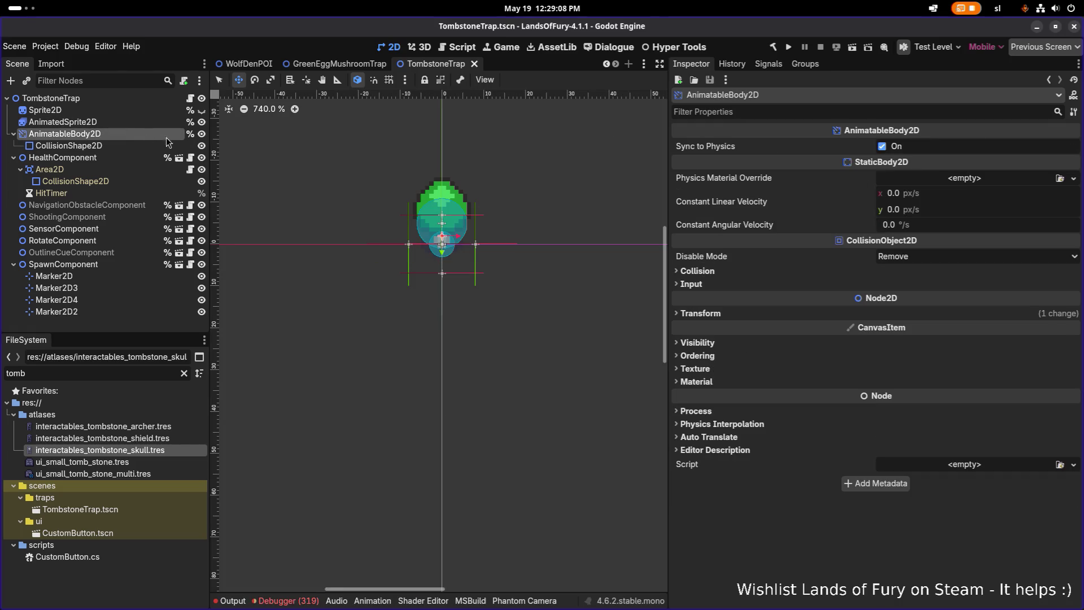
{"action": "left_click", "coordinate": [122, 122]}
{"action": "key", "text": "alt+Tab"}
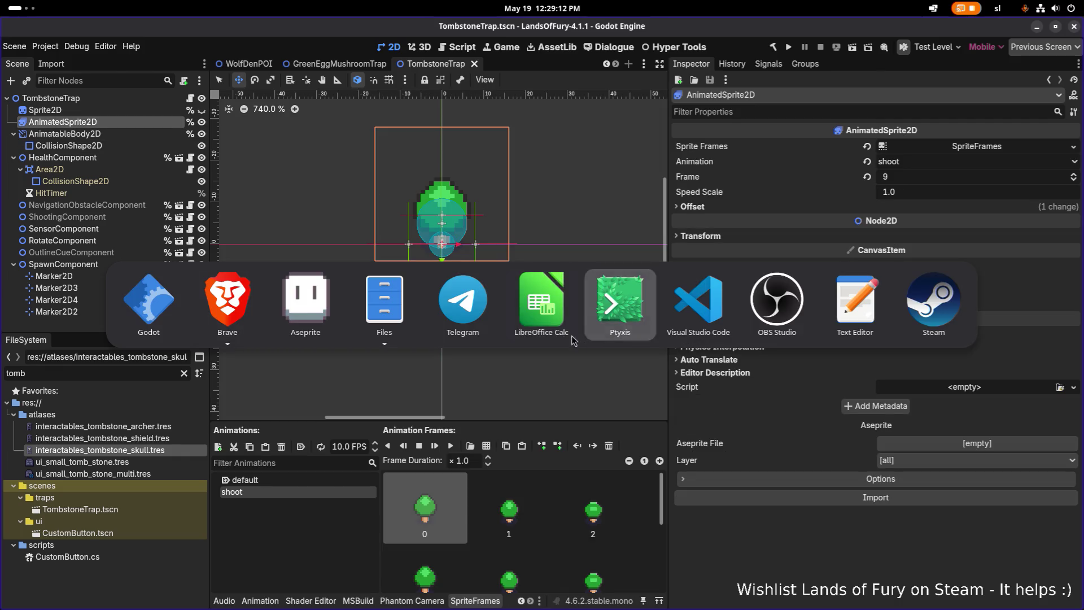
{"action": "left_click", "coordinate": [699, 303]}
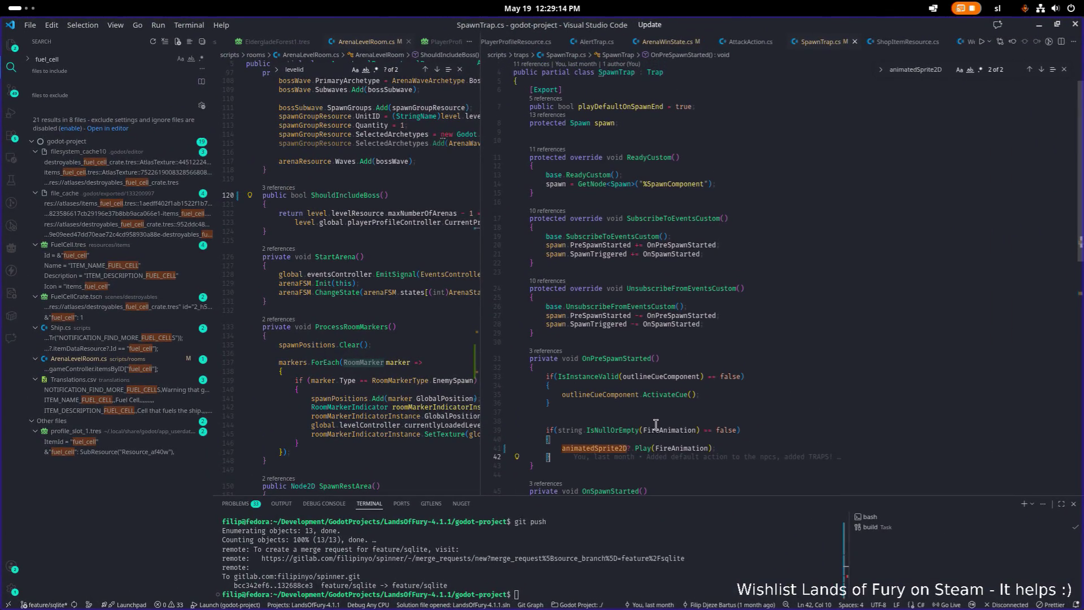
{"action": "key", "text": "alt+Tab"}
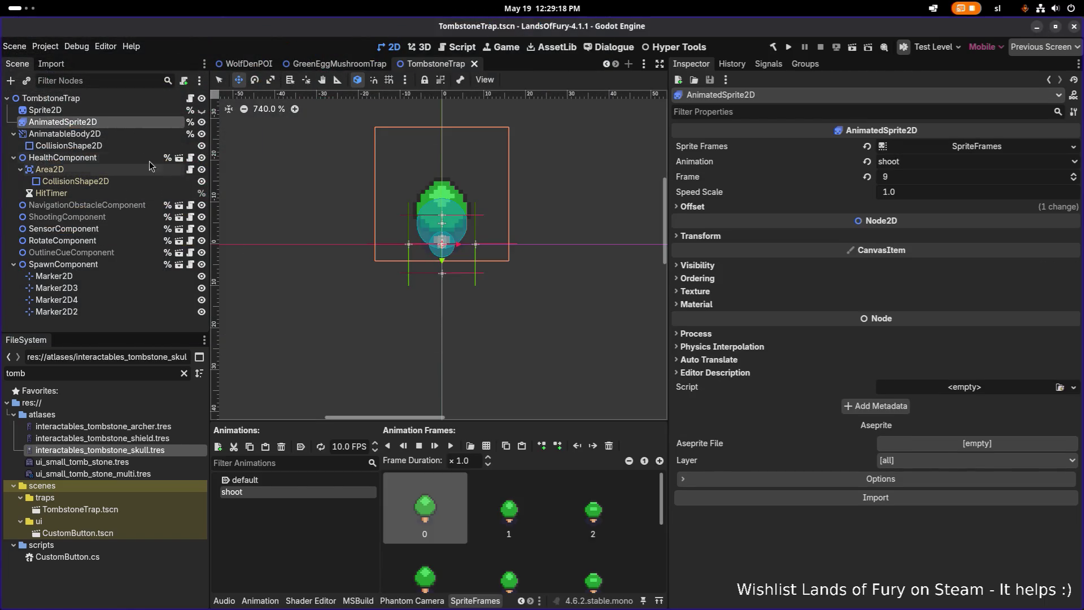
Hide the AnimatedSprite2D, revert its Sprite Frames and shoot animation, and save the scene.
{"action": "left_click", "coordinate": [201, 122]}
{"action": "left_click", "coordinate": [136, 110]}
{"action": "left_click", "coordinate": [142, 126]}
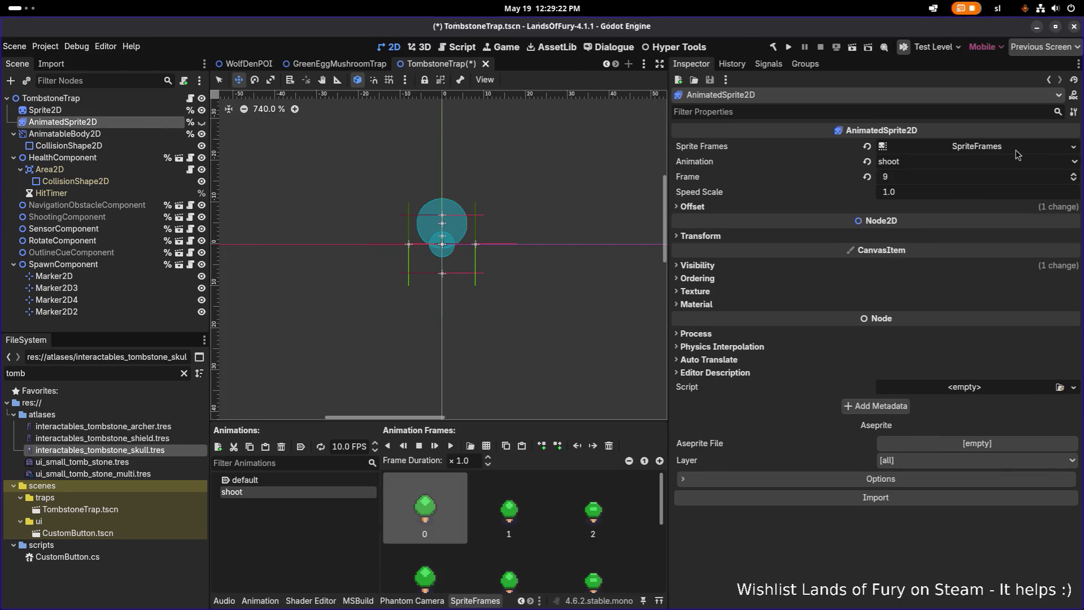
{"action": "left_click", "coordinate": [868, 147]}
{"action": "left_click", "coordinate": [869, 162]}
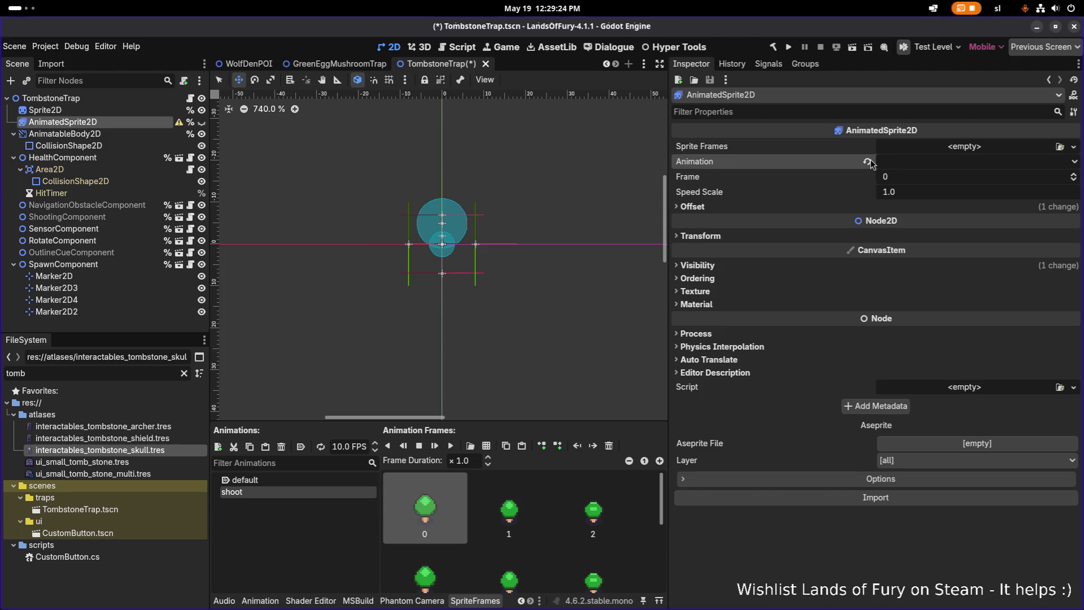
{"action": "key", "text": "ctrl+s"}
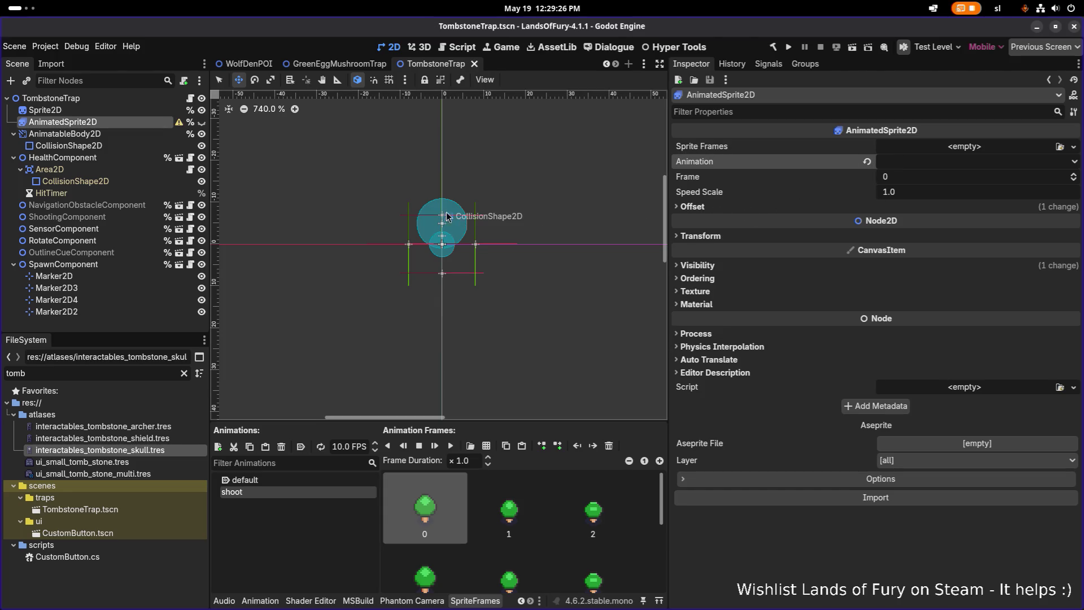
{"action": "key", "text": "alt+Tab"}
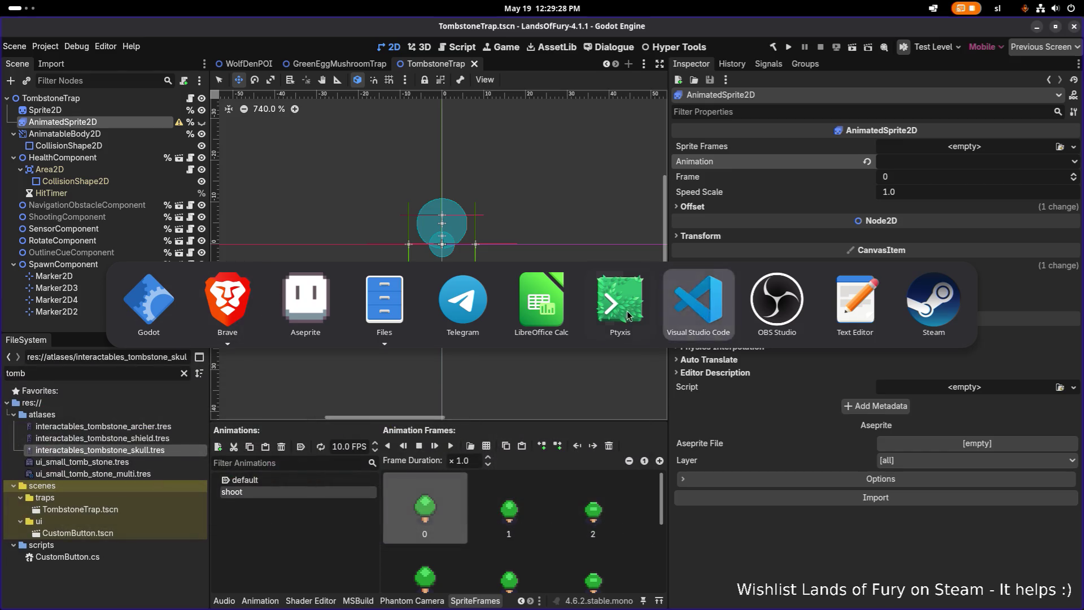
{"action": "left_click", "coordinate": [715, 316]}
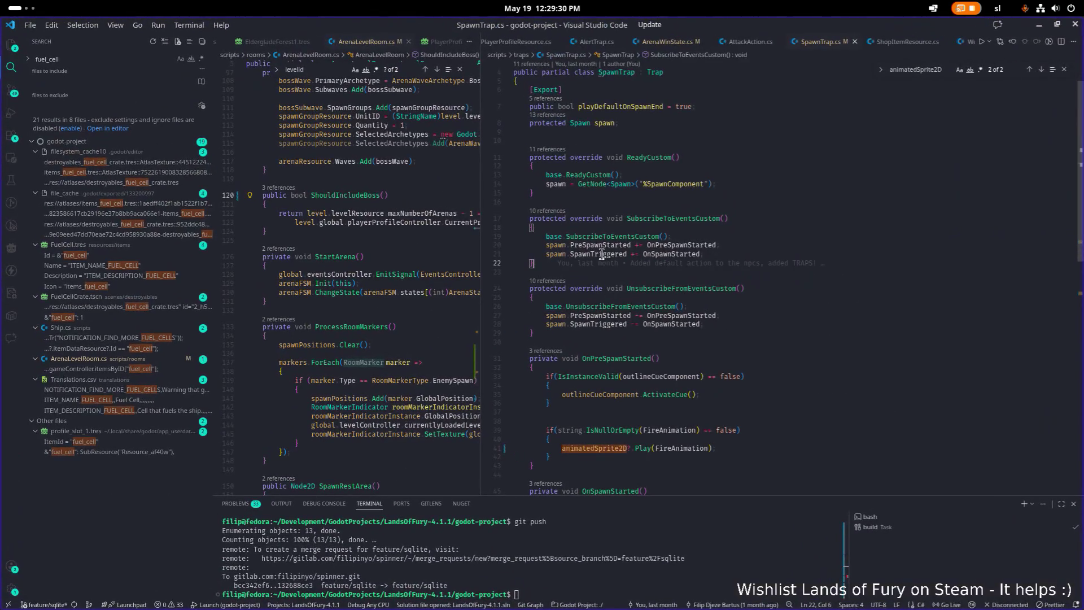
Search SpawnTrap.cs for animatedSprite2D and review its use inside OnSpawnStarted.
{"action": "double_click", "coordinate": [615, 373]}
{"action": "key", "text": "ctrl+f"}
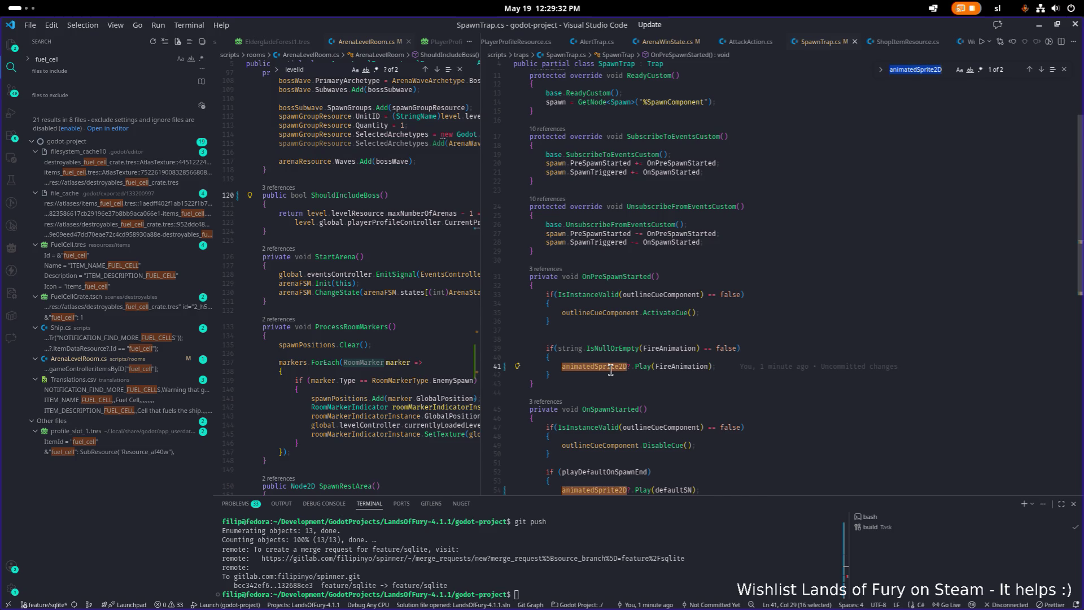
{"action": "scroll", "coordinate": [611, 370], "scroll_direction": "down", "scroll_amount": 5}
{"action": "scroll", "coordinate": [610, 370], "scroll_direction": "up", "scroll_amount": 2}
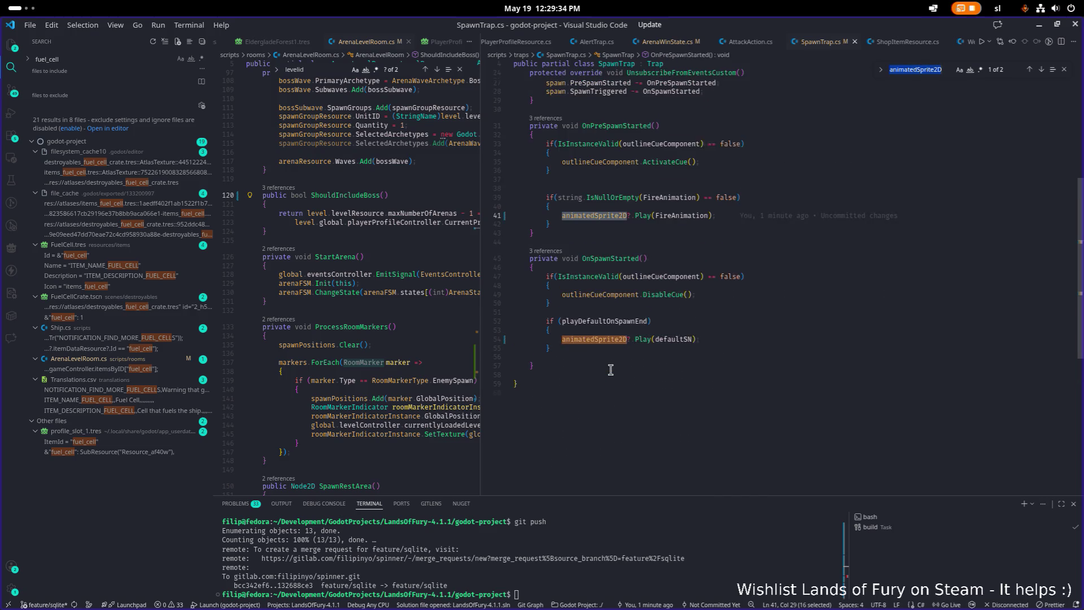
{"action": "left_click", "coordinate": [739, 317]}
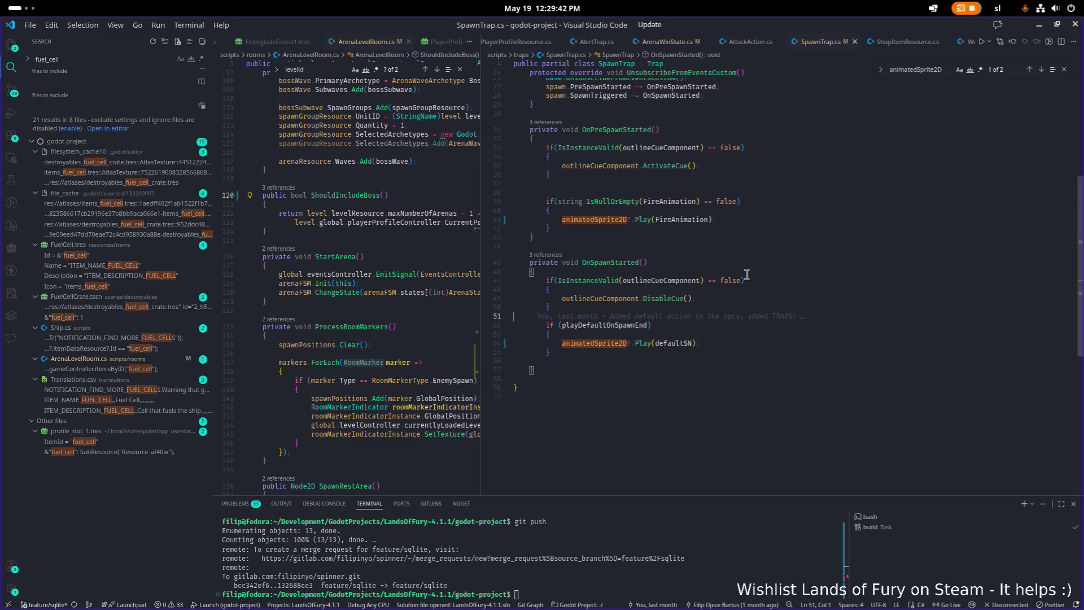
{"action": "key", "text": "alt+Tab"}
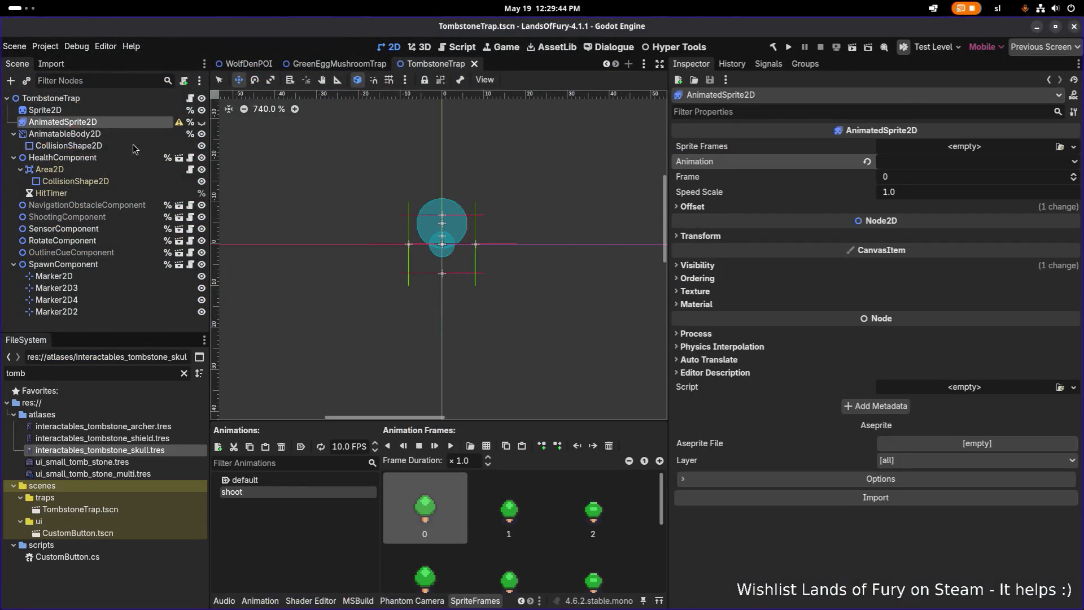
Assign interactables_tombstone_skull.tres as the Sprite2D texture and center the tombstone in view.
{"action": "mouse_move", "coordinate": [180, 123]}
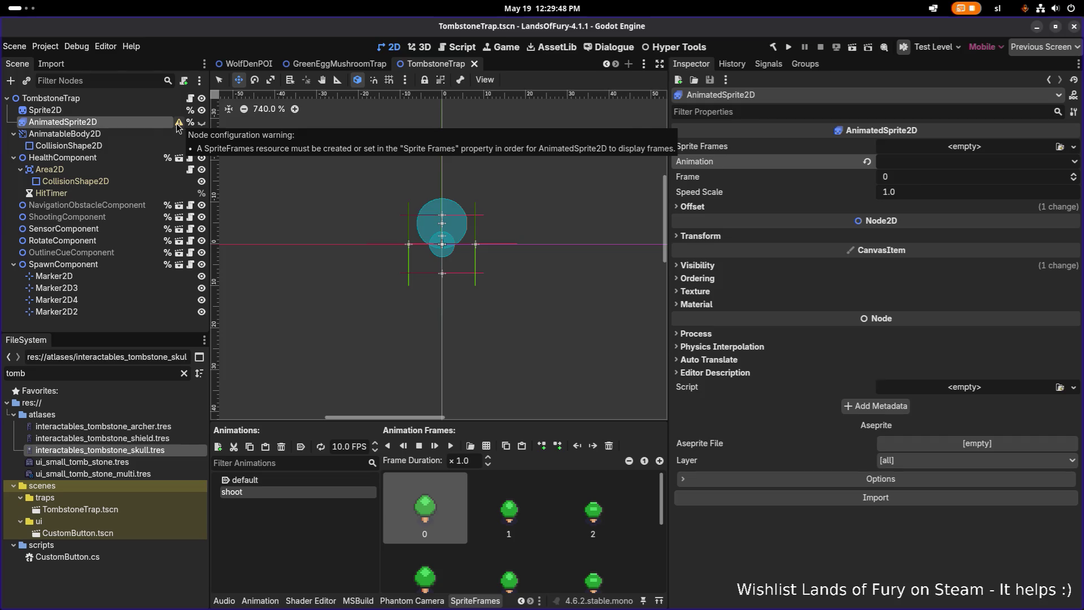
{"action": "left_click", "coordinate": [144, 111]}
{"action": "scroll", "coordinate": [422, 202], "scroll_direction": "up", "scroll_amount": 5}
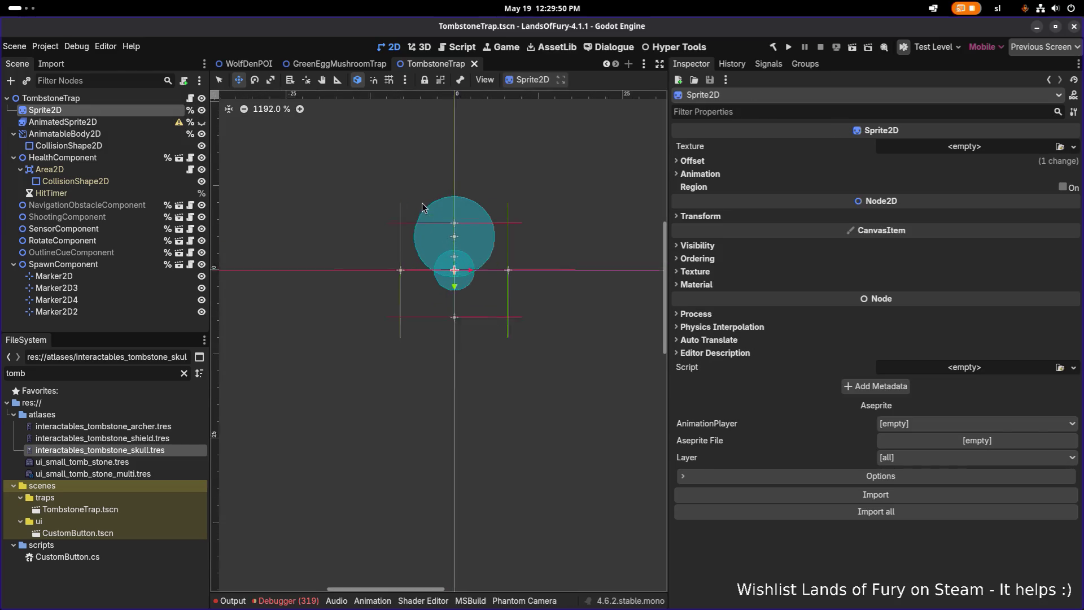
{"action": "left_click", "coordinate": [1060, 147]}
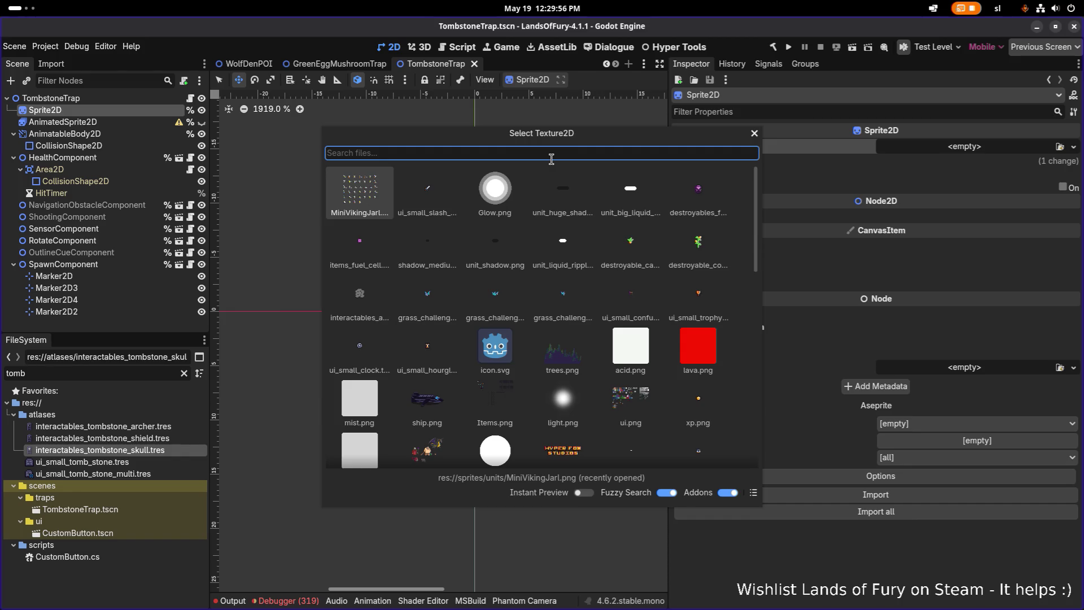
{"action": "type", "text": "tombost"}
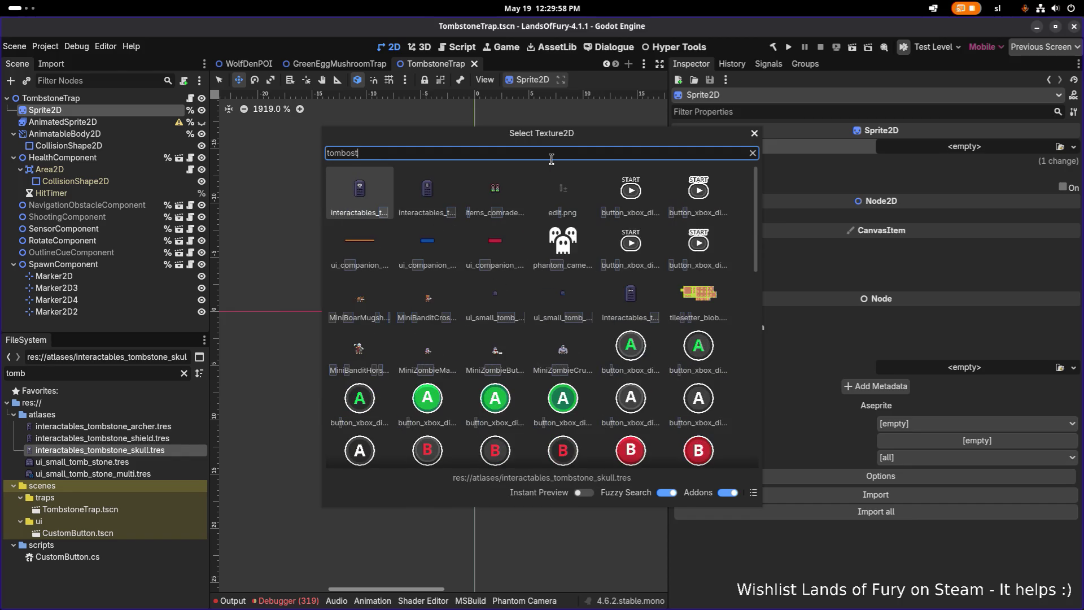
{"action": "key", "text": "Return"}
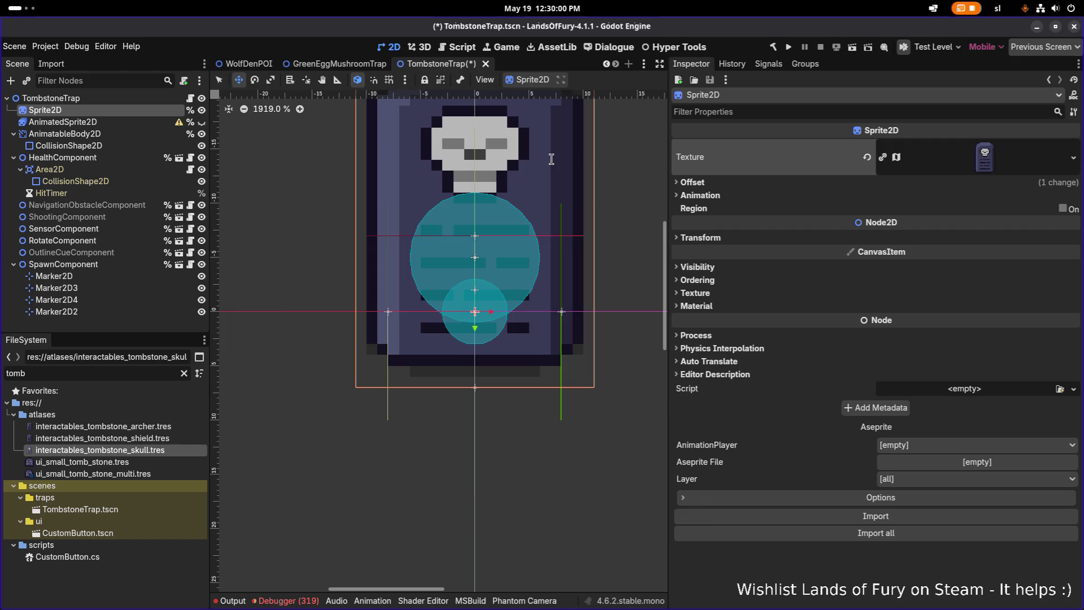
{"action": "scroll", "coordinate": [458, 193], "scroll_direction": "down", "scroll_amount": 7}
{"action": "scroll", "coordinate": [458, 194], "scroll_direction": "up", "scroll_amount": 5}
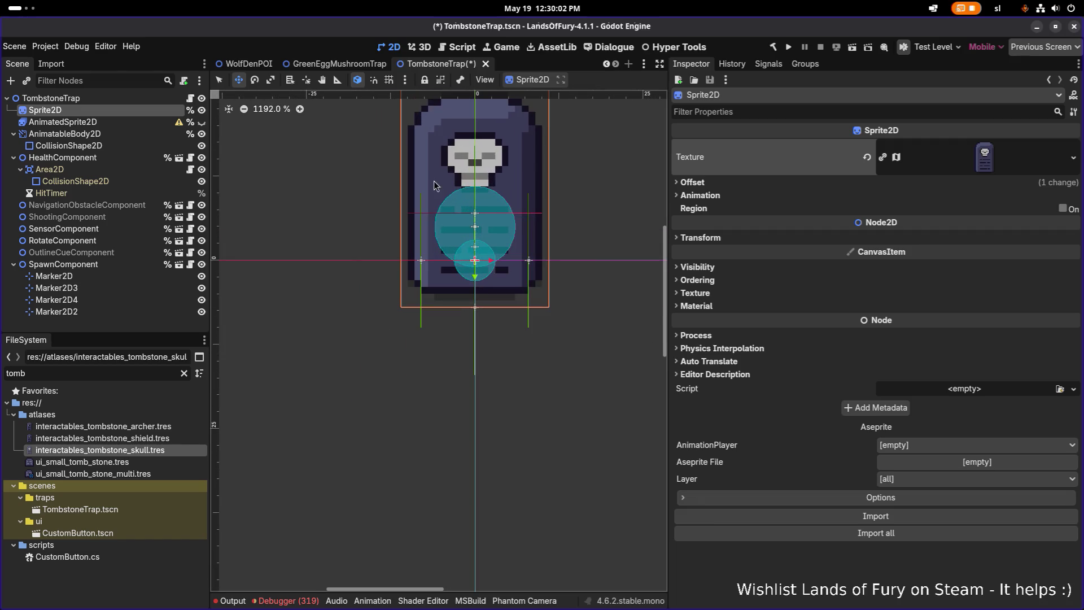
{"action": "left_click_drag", "start_coordinate": [480, 161], "coordinate": [457, 233]}
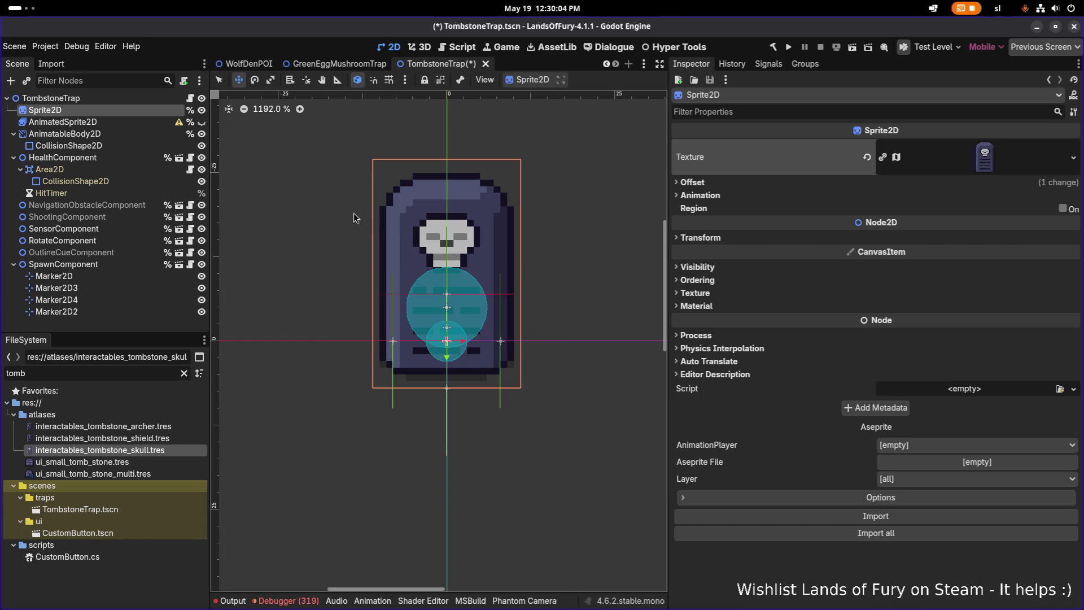
{"action": "left_click", "coordinate": [140, 99]}
{"action": "left_click", "coordinate": [112, 110]}
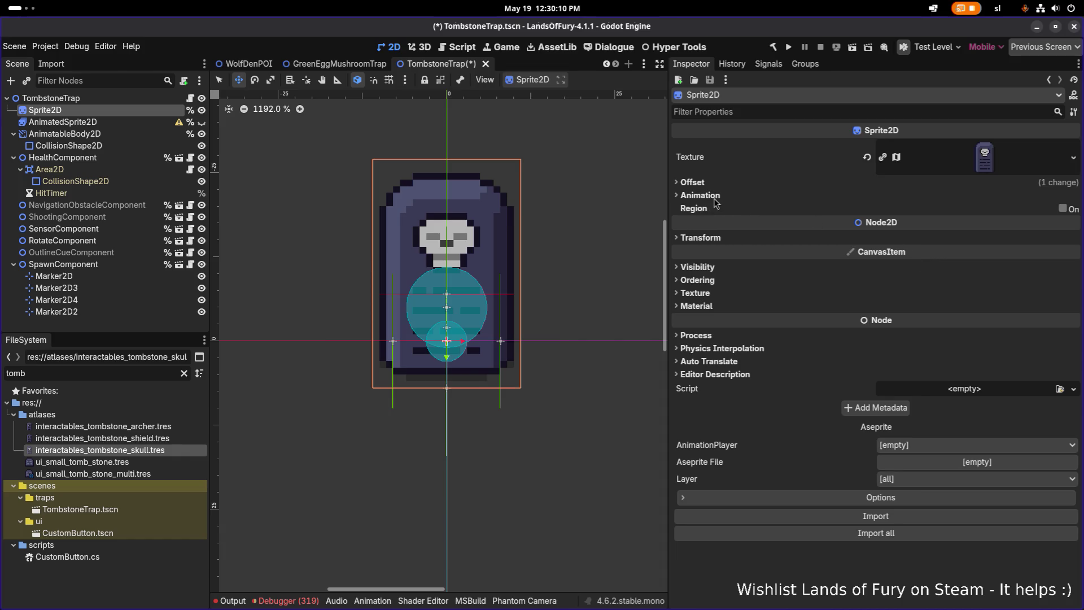
Set the tombstone sprite's vertical offset to -14 and save the TombstoneTrap scene.
{"action": "left_click", "coordinate": [708, 267]}
{"action": "left_click", "coordinate": [710, 268]}
{"action": "left_click", "coordinate": [700, 182]}
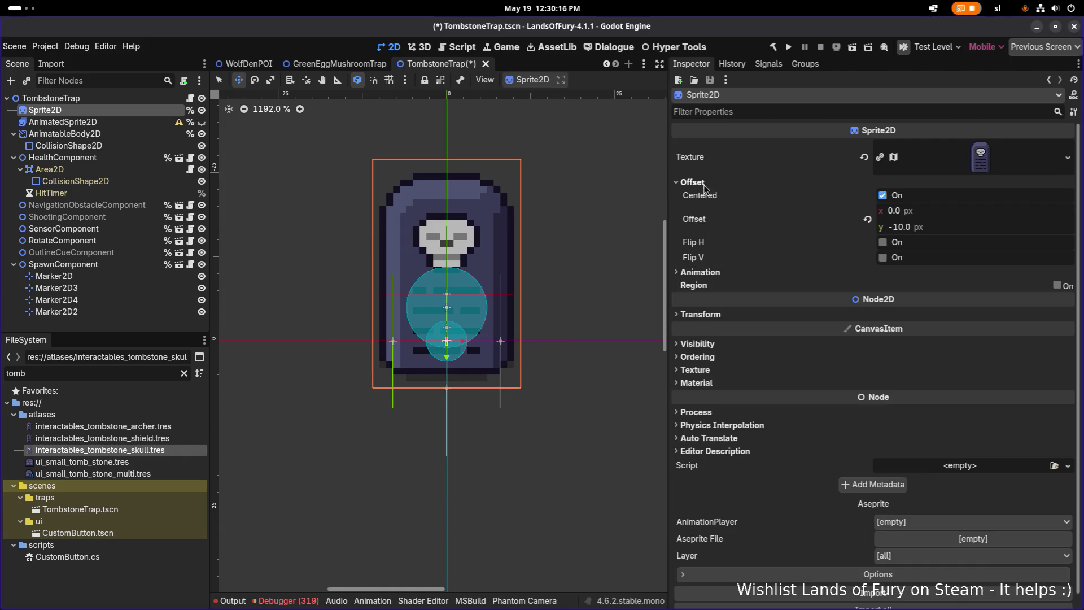
{"action": "left_click", "coordinate": [951, 230]}
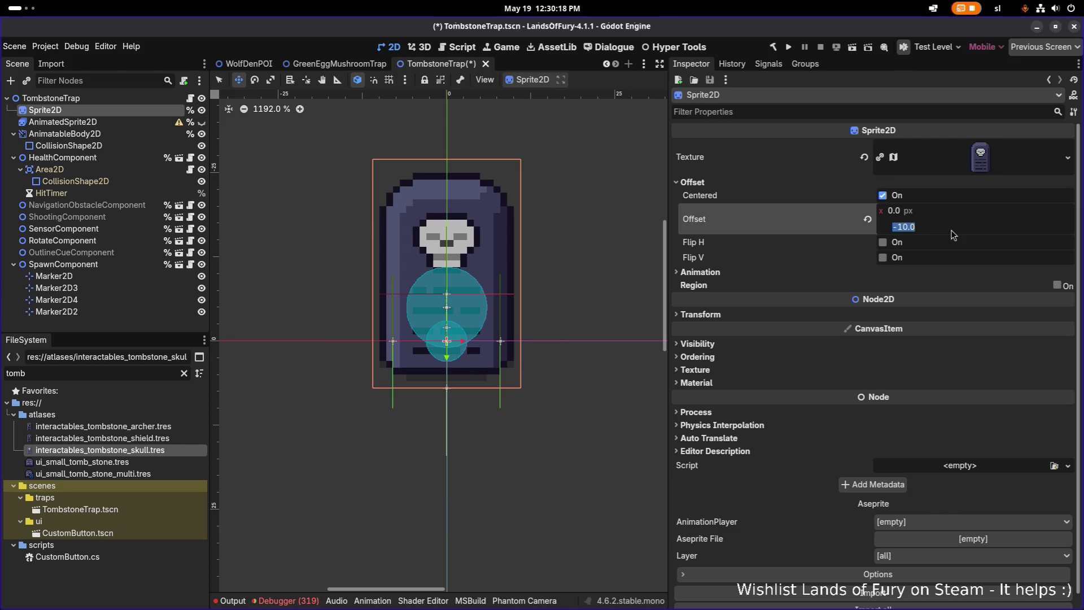
{"action": "type", "text": "-1"}
{"action": "type", "text": "4"}
{"action": "key", "text": "Return"}
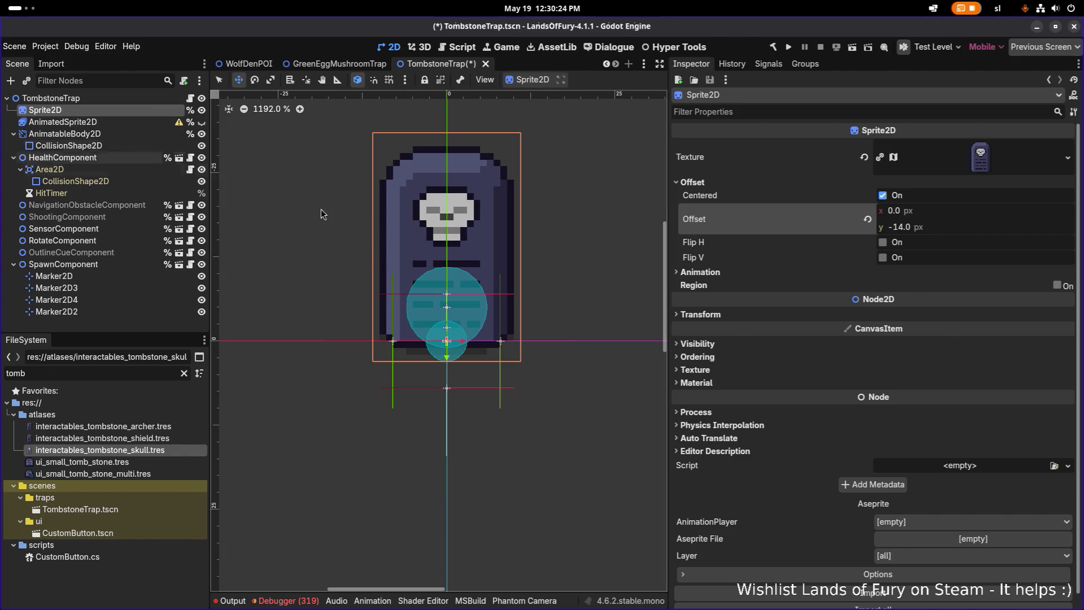
{"action": "key", "text": "ctrl+s"}
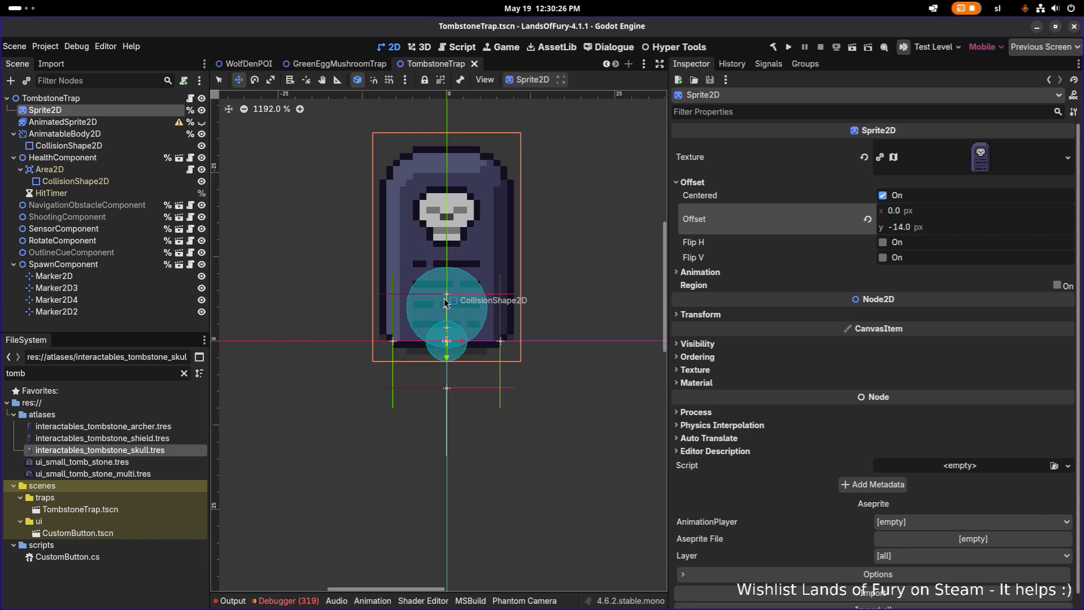
Widen the HealthComponent's Area2D capsule hitbox across the tombstone and save the scene.
{"action": "left_click", "coordinate": [122, 157]}
{"action": "left_click", "coordinate": [114, 168]}
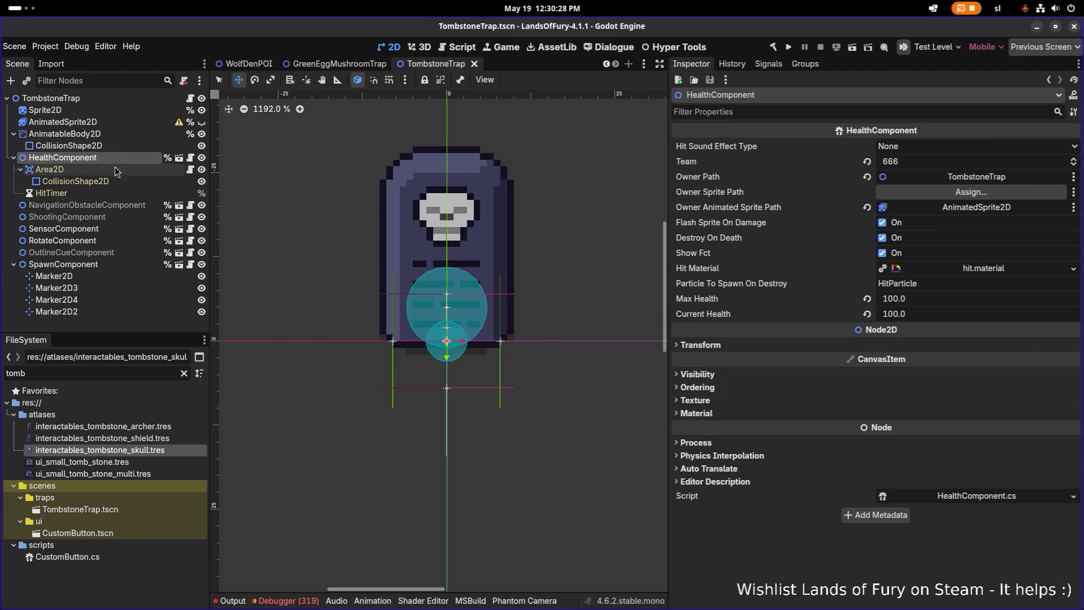
{"action": "left_click", "coordinate": [110, 181]}
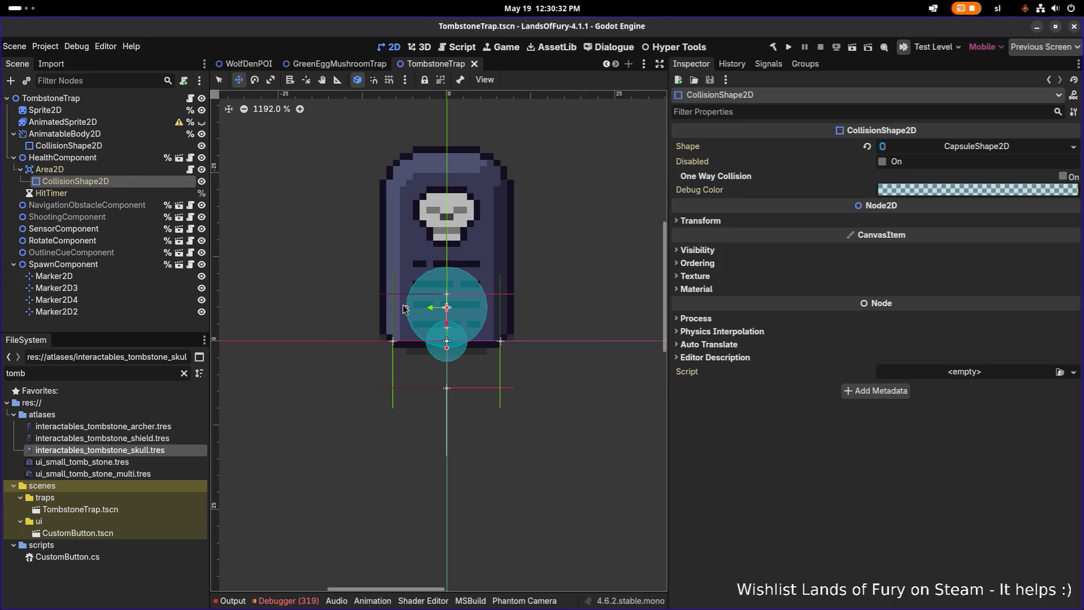
{"action": "left_click", "coordinate": [914, 152]}
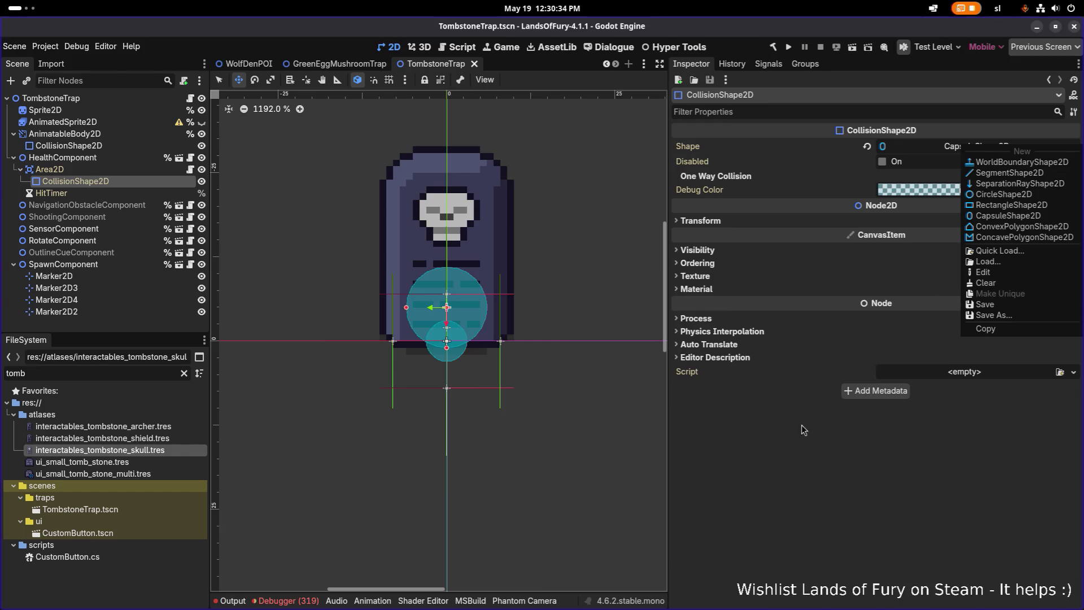
{"action": "left_click", "coordinate": [801, 450]}
{"action": "left_click_drag", "start_coordinate": [406, 307], "coordinate": [379, 307]}
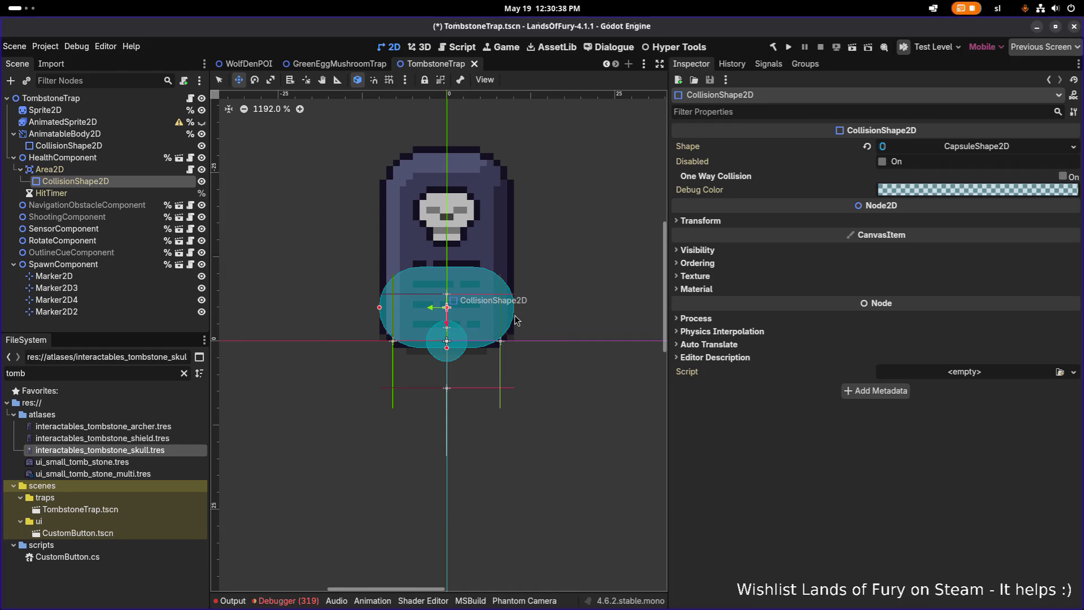
{"action": "key", "text": "ctrl+s"}
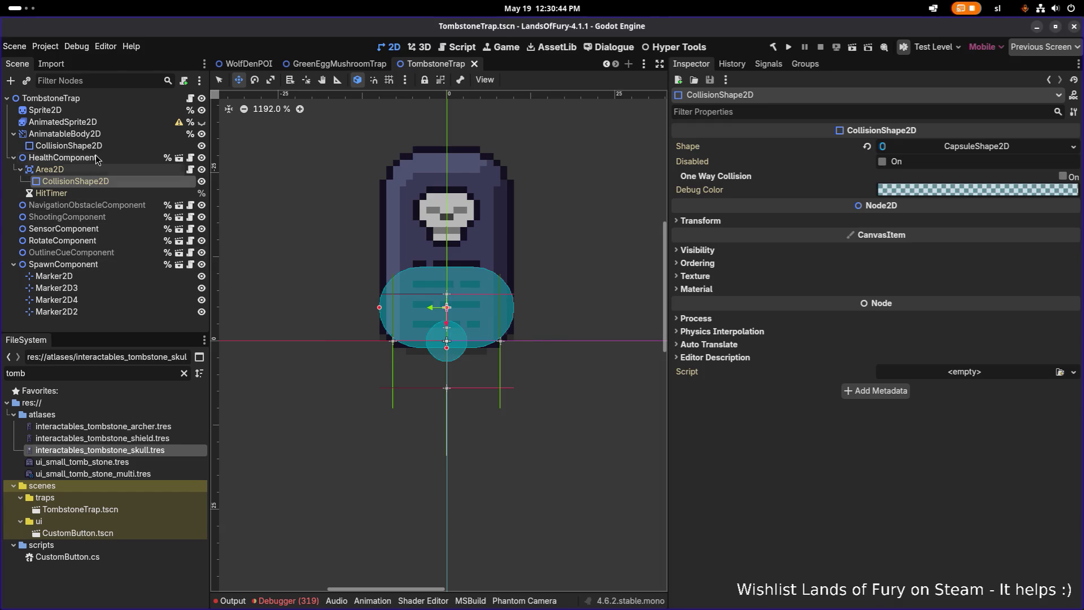
{"action": "left_click", "coordinate": [107, 134]}
{"action": "left_click", "coordinate": [105, 146]}
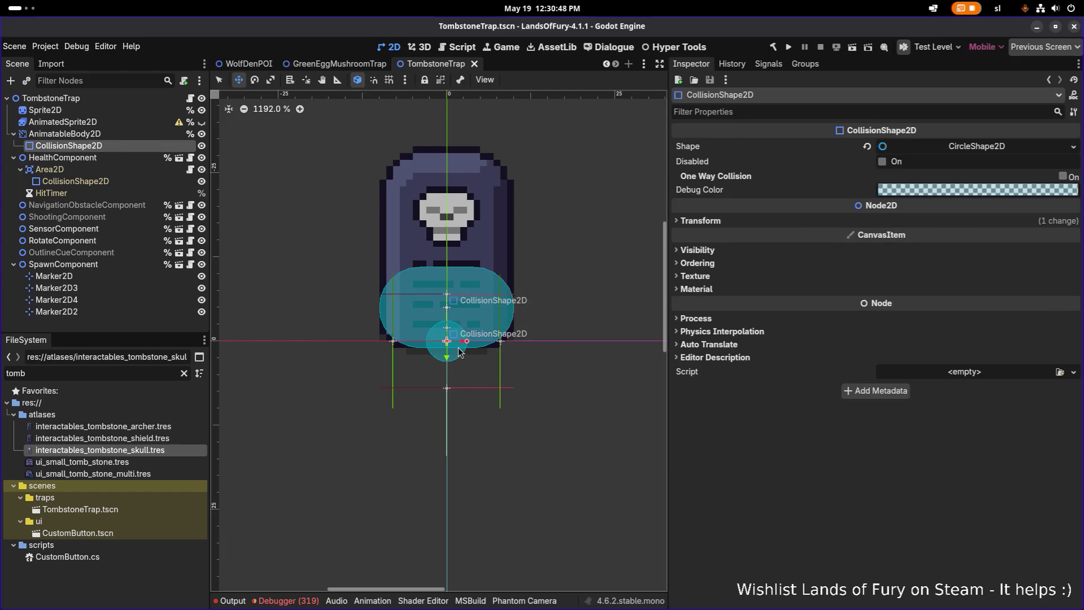
Replace the AnimatableBody2D's circle collision shape with a capsule.
{"action": "left_click", "coordinate": [968, 148]}
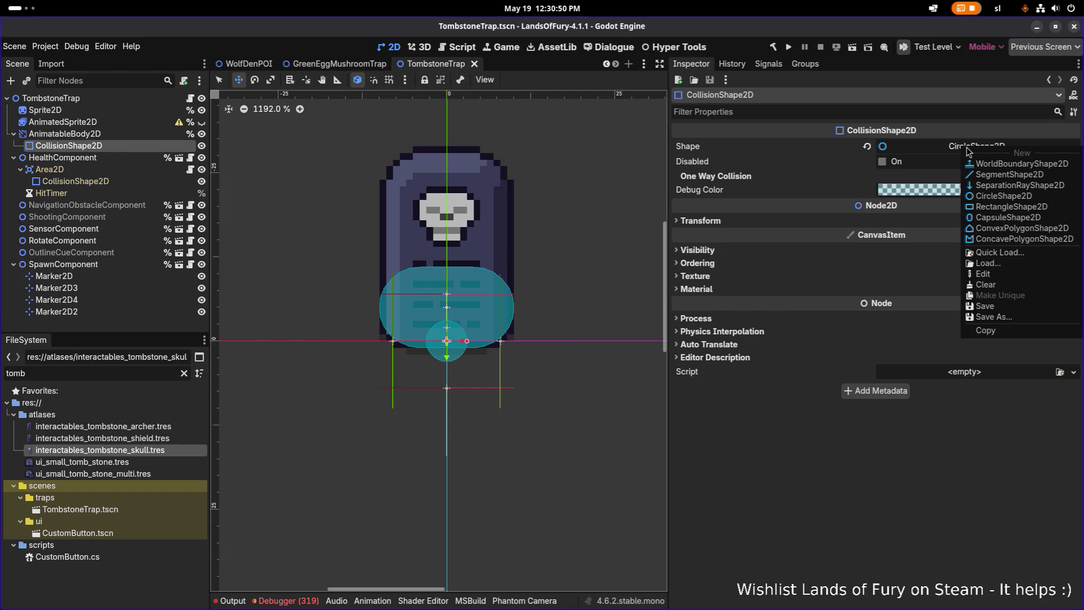
{"action": "left_click", "coordinate": [510, 359]}
{"action": "mouse_move", "coordinate": [466, 341]}
{"action": "left_mouse_down"}
{"action": "mouse_move", "coordinate": [514, 341]}
{"action": "mouse_move", "coordinate": [474, 342]}
{"action": "left_mouse_up"}
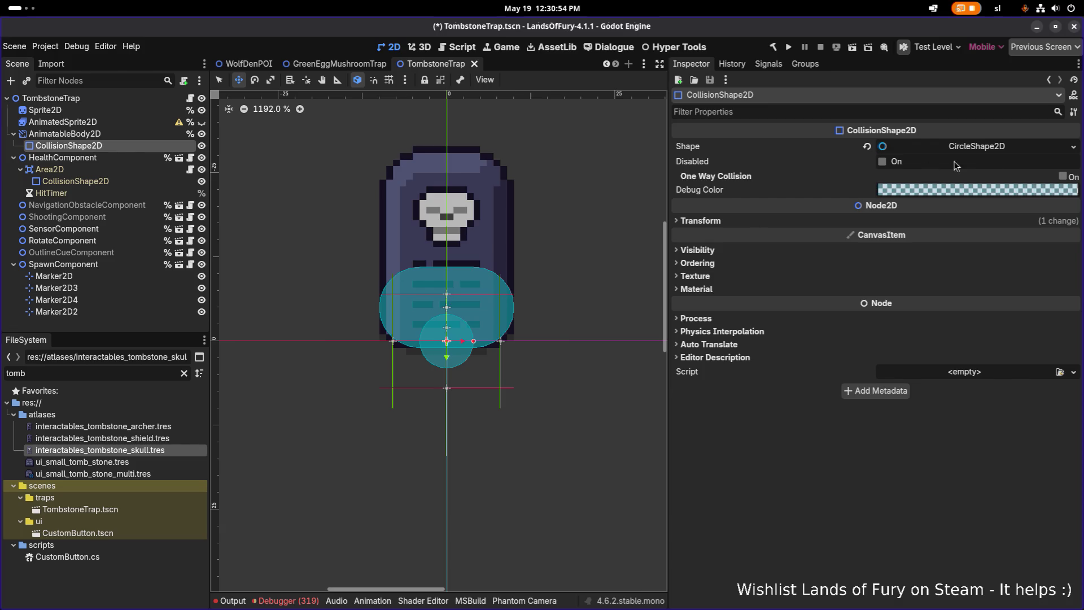
{"action": "left_click", "coordinate": [999, 147]}
{"action": "left_click", "coordinate": [1073, 147]}
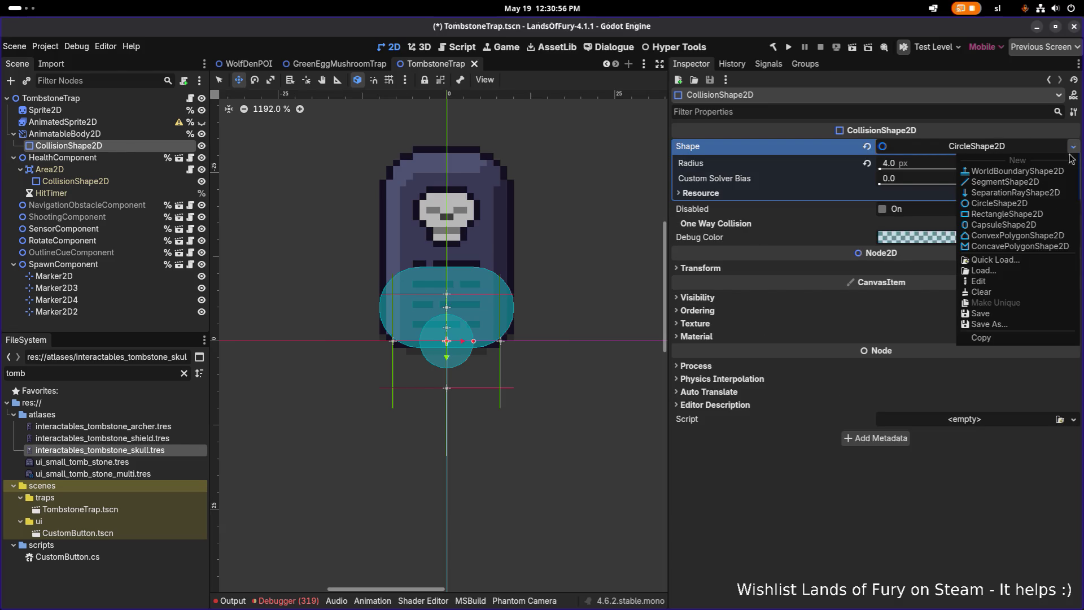
{"action": "left_click", "coordinate": [1013, 227]}
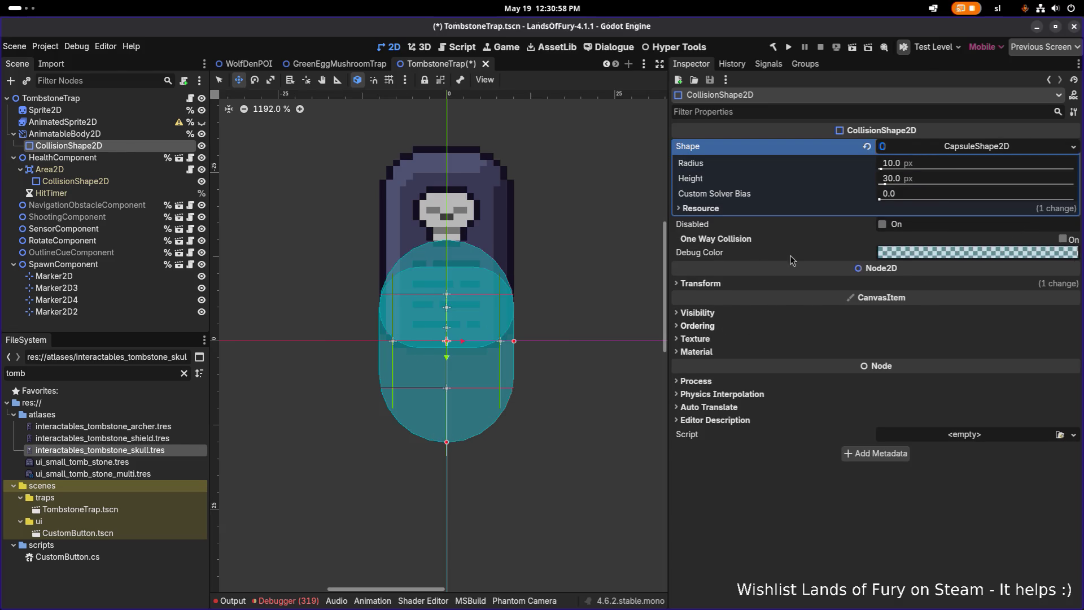
Rotate the capsule 90° to lie horizontally, with radius 4 px and height 20 px.
{"action": "left_click", "coordinate": [807, 284]}
{"action": "left_click", "coordinate": [997, 330]}
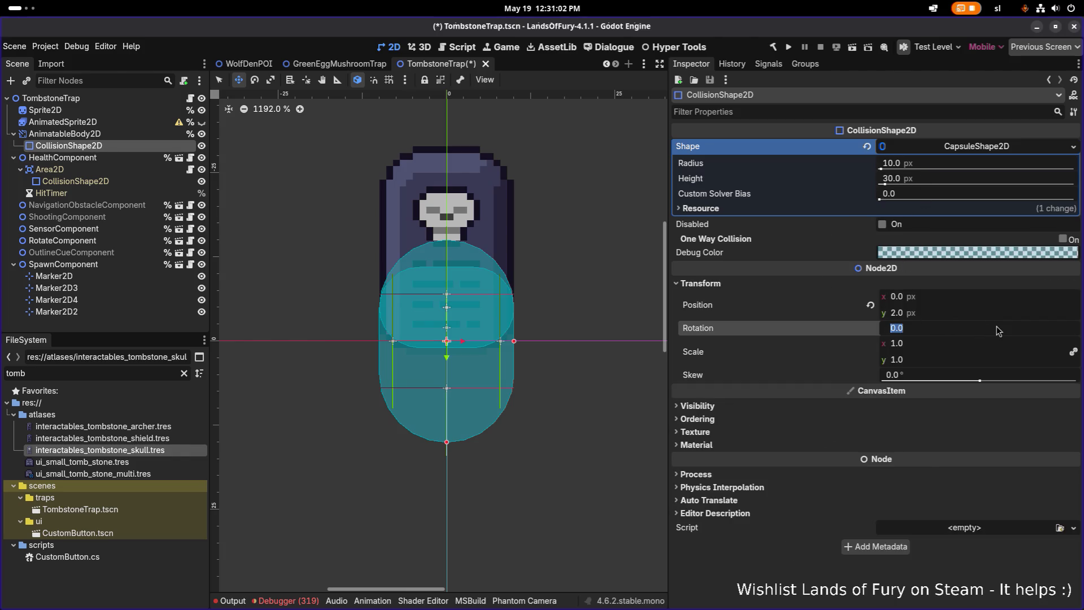
{"action": "type", "text": "90"}
{"action": "key", "text": "Return"}
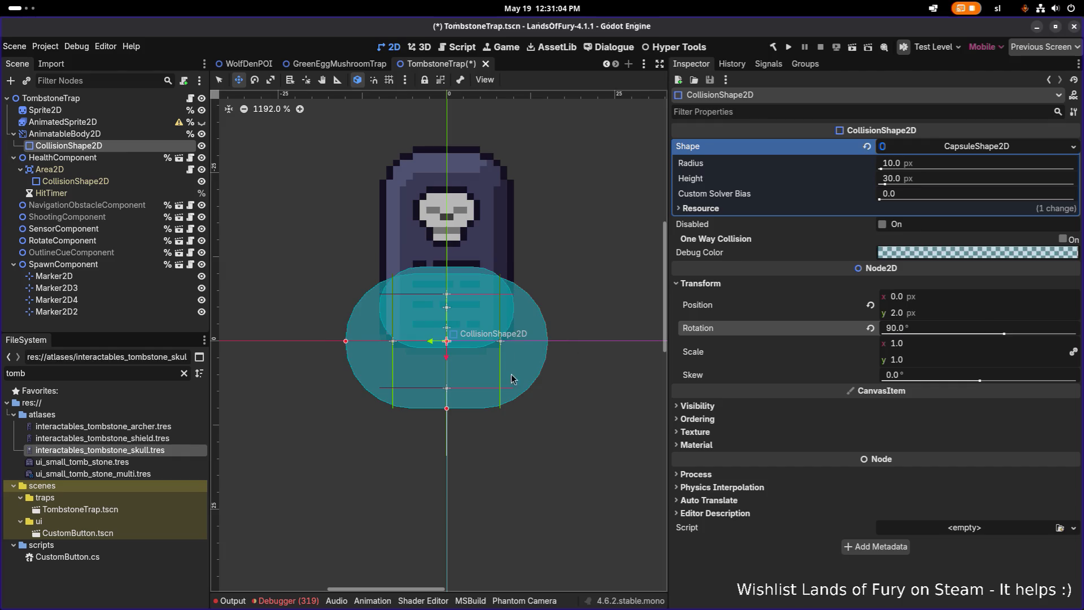
{"action": "left_click_drag", "start_coordinate": [443, 407], "coordinate": [455, 368]}
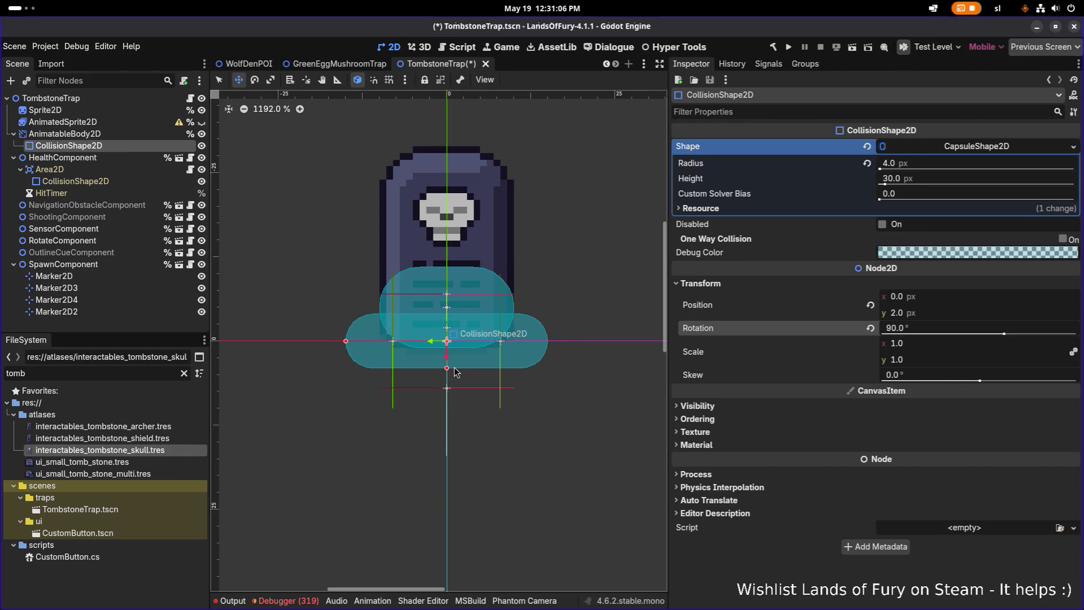
{"action": "left_click_drag", "start_coordinate": [349, 342], "coordinate": [379, 341]}
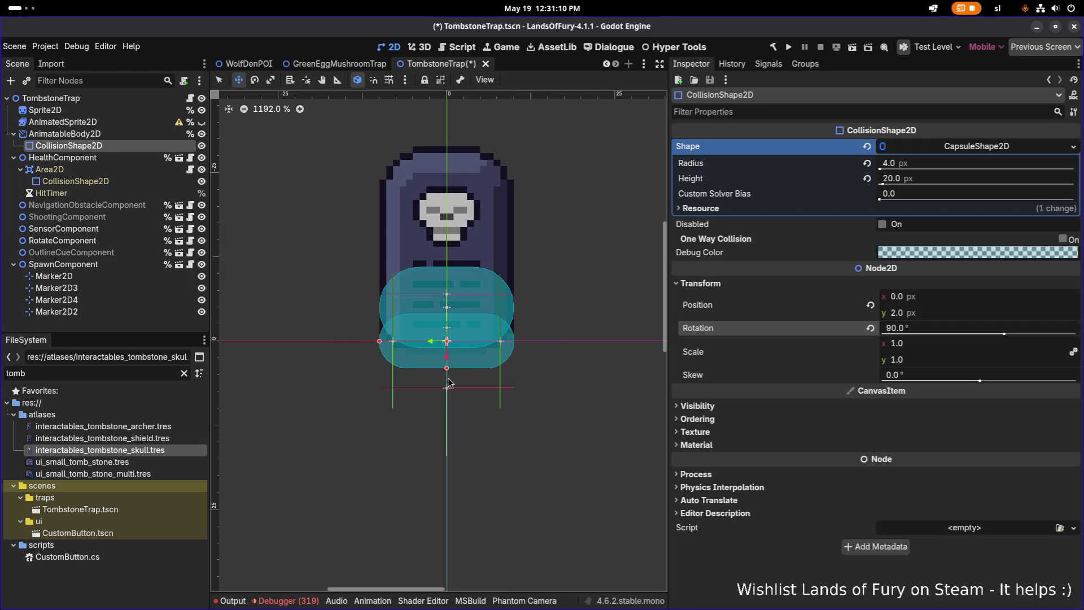
Set the body's collision shape y position to 0, nudge it into alignment, and save.
{"action": "left_click", "coordinate": [419, 323]}
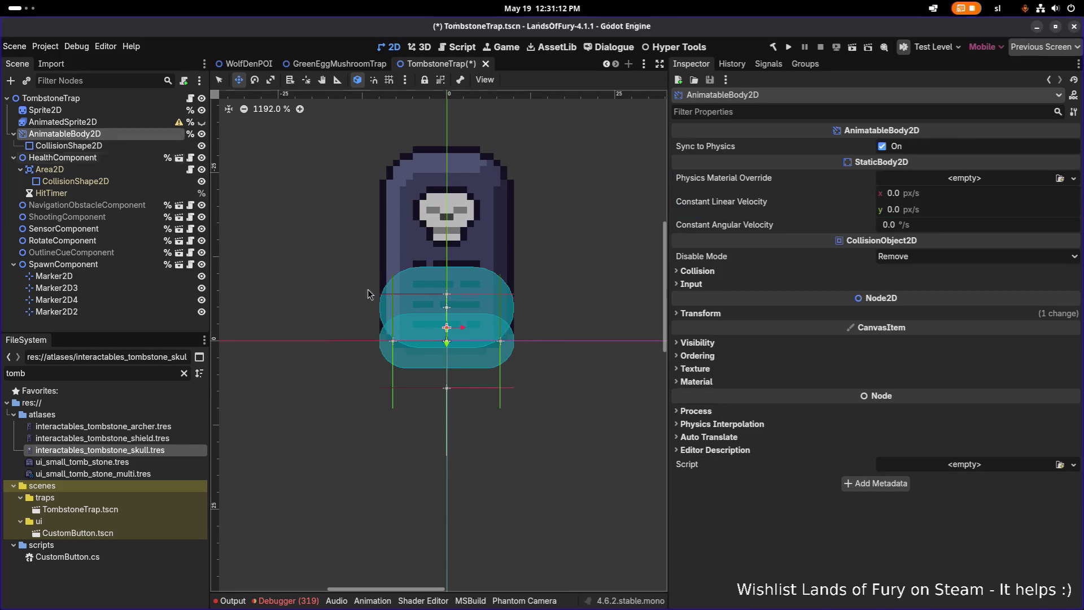
{"action": "left_click", "coordinate": [444, 336]}
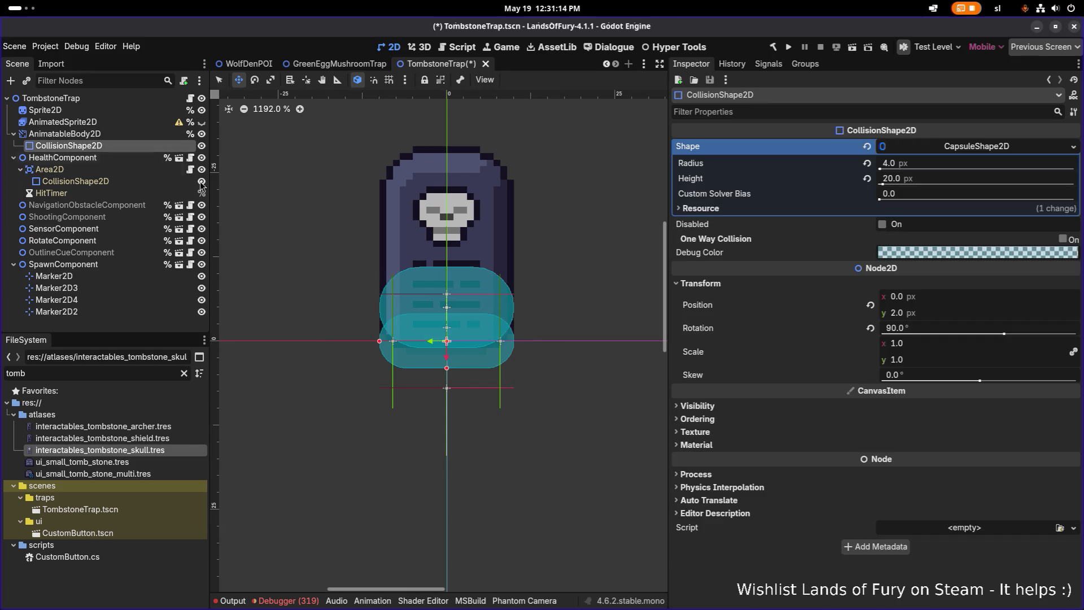
{"action": "left_click", "coordinate": [928, 312]}
{"action": "type", "text": "0"}
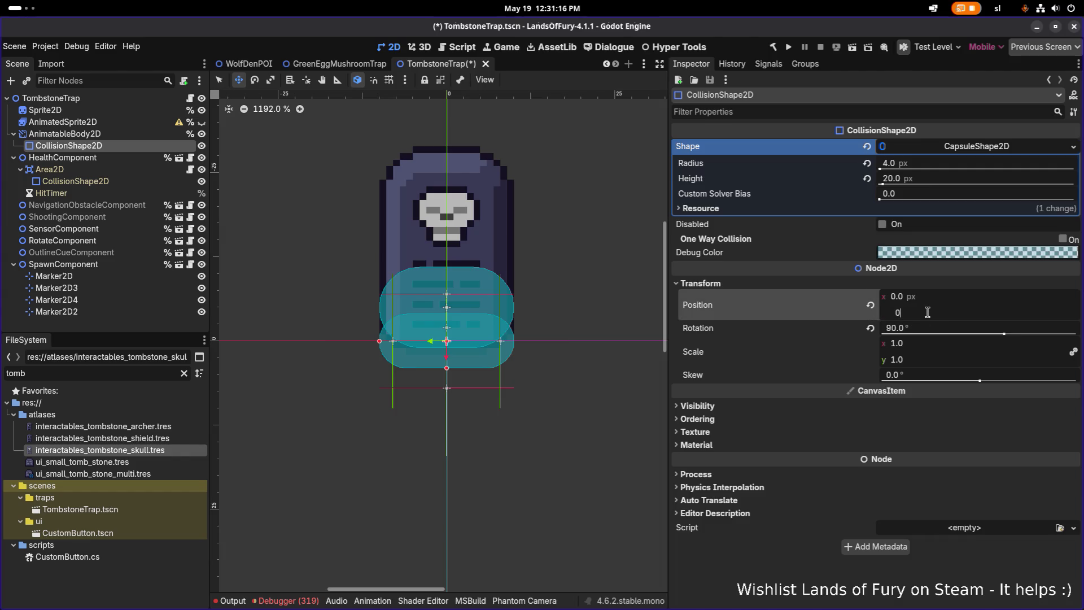
{"action": "key", "text": "Return"}
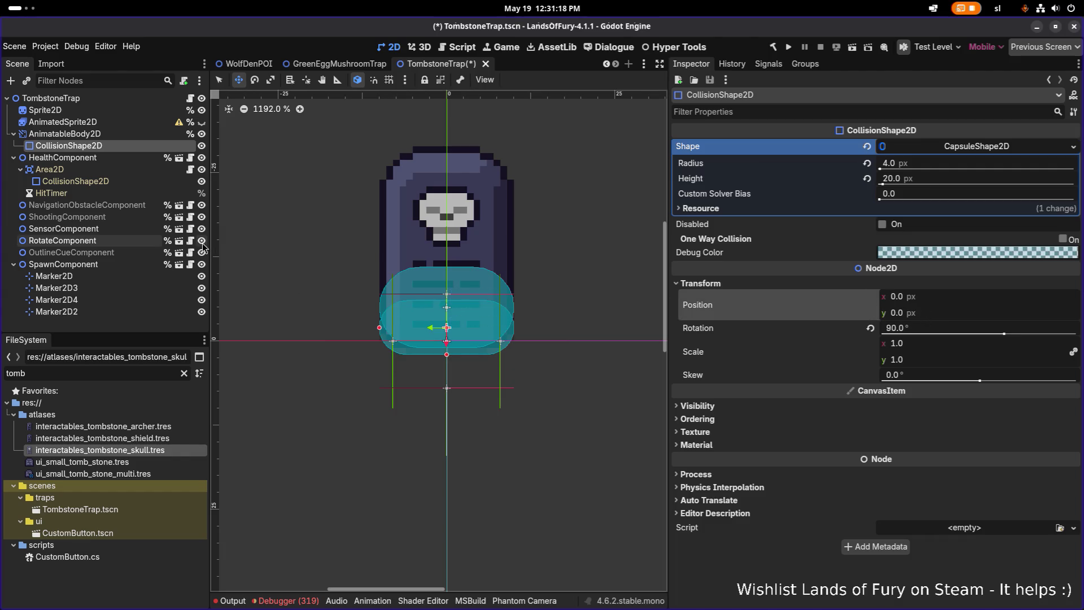
{"action": "left_click", "coordinate": [77, 134]}
{"action": "left_click_drag", "start_coordinate": [443, 347], "coordinate": [443, 340]}
{"action": "key", "text": "ctrl+s"}
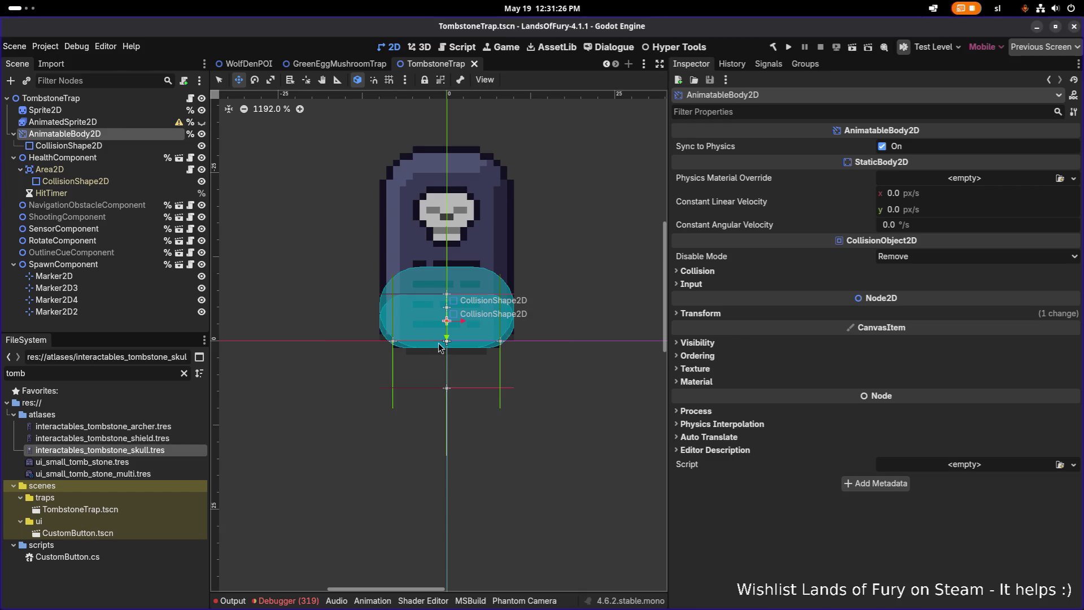
Inspect the Sprite2D, the SpawnComponent and its Marker2D spawn points.
{"action": "left_click", "coordinate": [83, 112]}
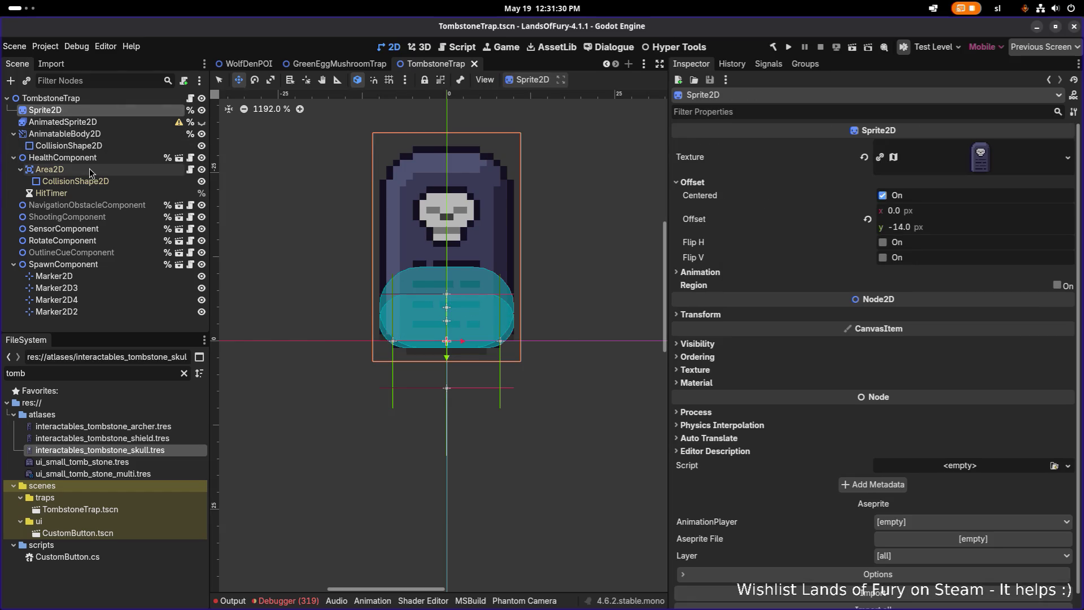
{"action": "left_click", "coordinate": [81, 263]}
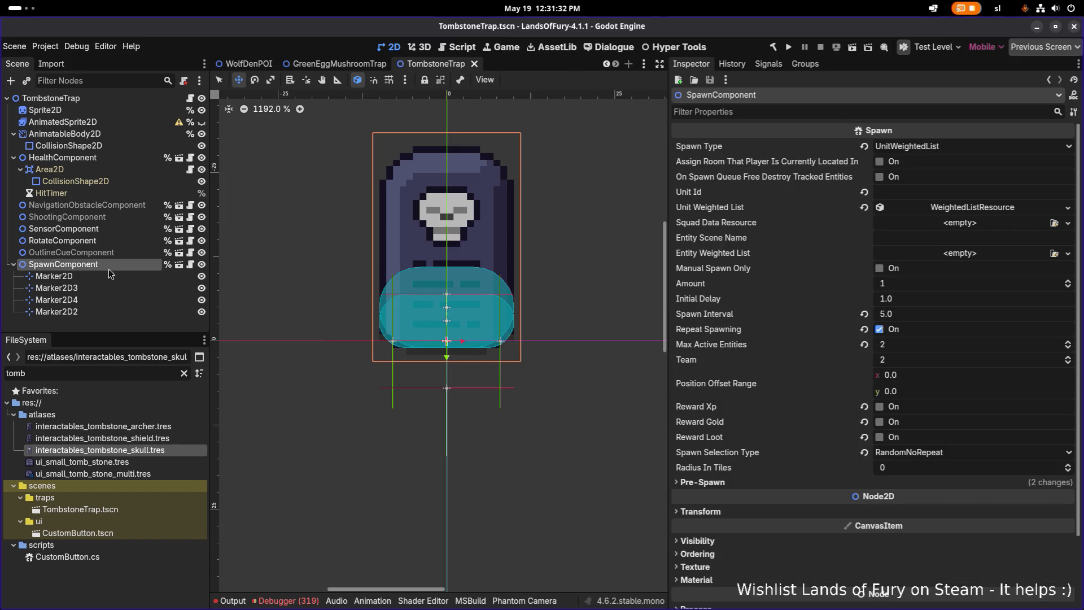
{"action": "scroll", "coordinate": [446, 327], "scroll_direction": "down", "scroll_amount": 3}
{"action": "scroll", "coordinate": [428, 342], "scroll_direction": "up", "scroll_amount": 4}
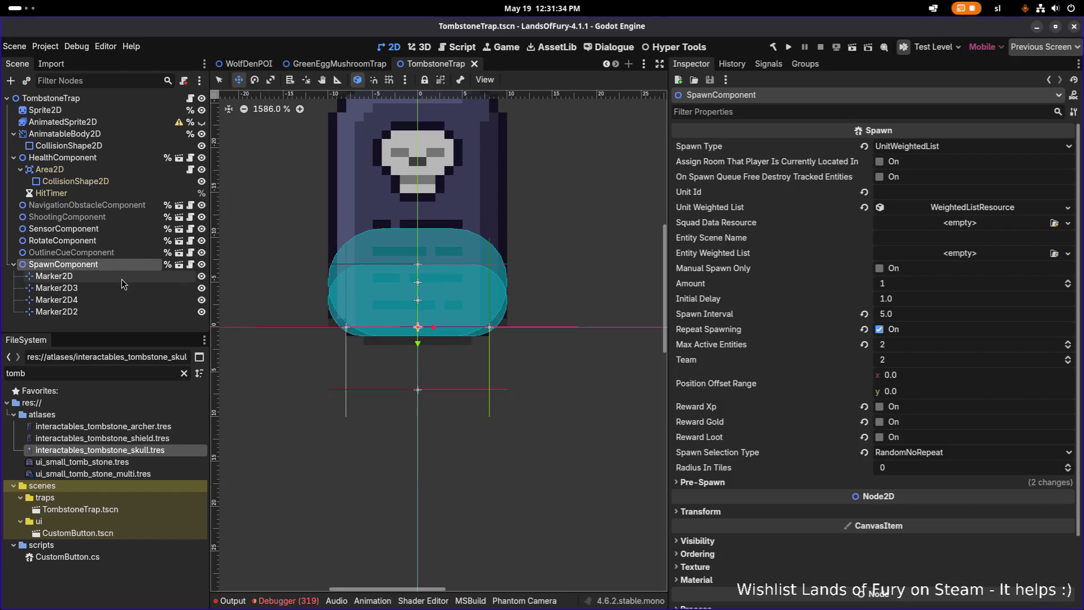
{"action": "left_click", "coordinate": [120, 286]}
{"action": "left_click", "coordinate": [111, 300]}
{"action": "left_click", "coordinate": [111, 311]}
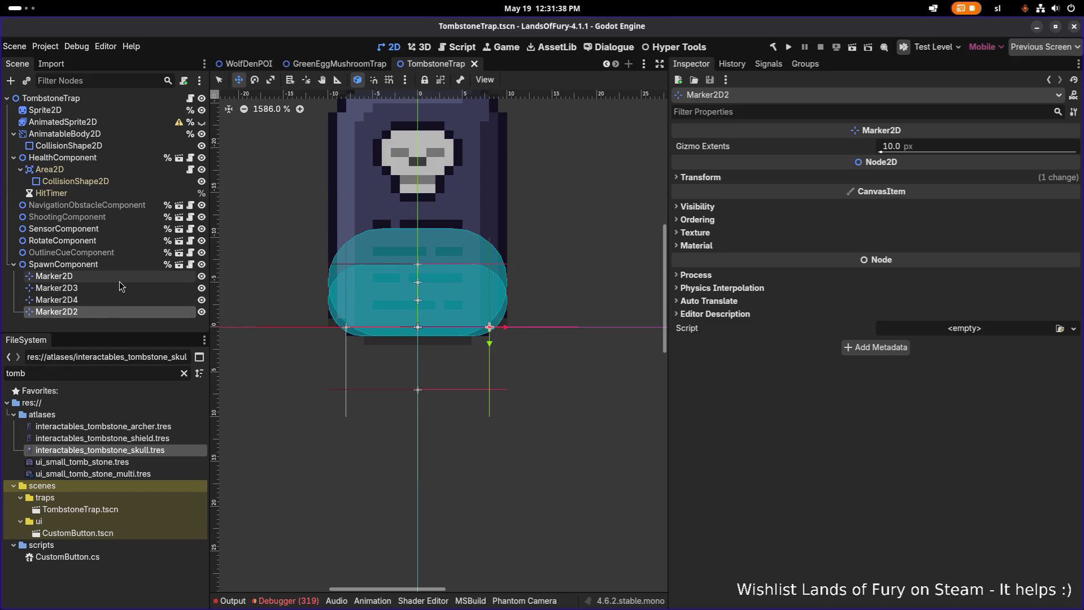
{"action": "scroll", "coordinate": [389, 305], "scroll_direction": "down", "scroll_amount": 1}
{"action": "scroll", "coordinate": [418, 300], "scroll_direction": "down", "scroll_amount": 2}
{"action": "scroll", "coordinate": [418, 299], "scroll_direction": "left", "scroll_amount": 2}
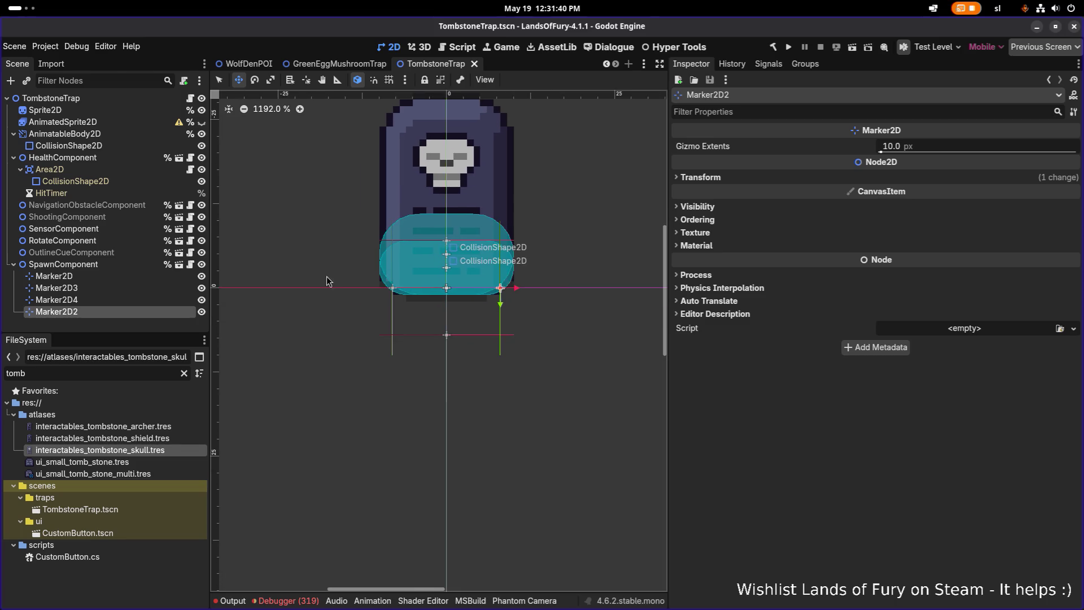
Move Marker2D down to a spot just below the tombstone.
{"action": "key", "text": "Up"}
{"action": "key", "text": "Up"}
{"action": "key", "text": "Up"}
{"action": "key", "text": "q"}
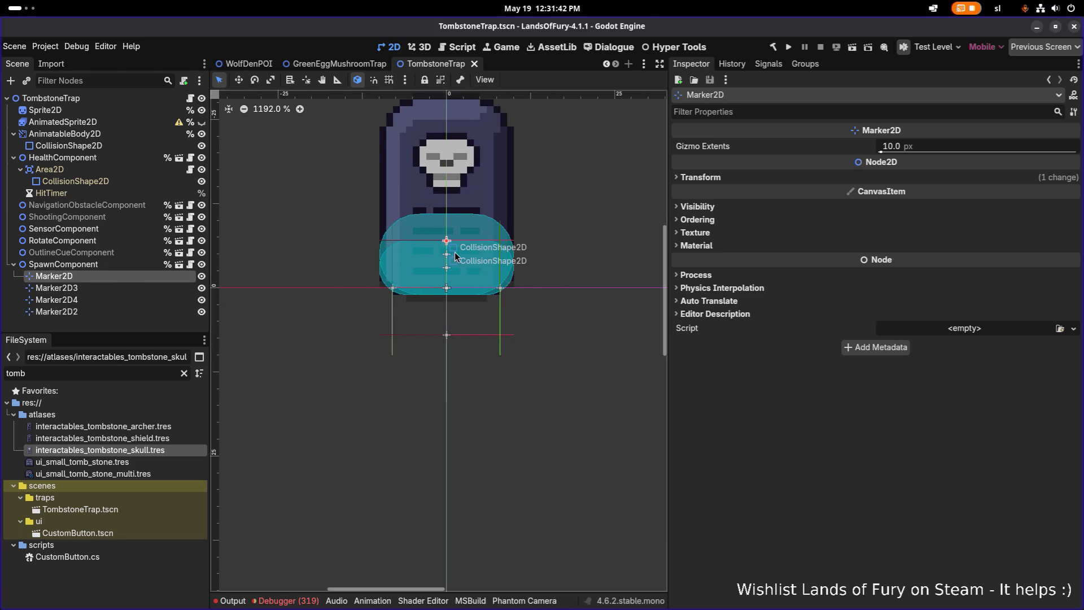
{"action": "key", "text": "w"}
{"action": "mouse_move", "coordinate": [454, 261]}
{"action": "left_mouse_down"}
{"action": "mouse_move", "coordinate": [453, 344]}
{"action": "mouse_move", "coordinate": [440, 330]}
{"action": "mouse_move", "coordinate": [392, 328]}
{"action": "left_mouse_up"}
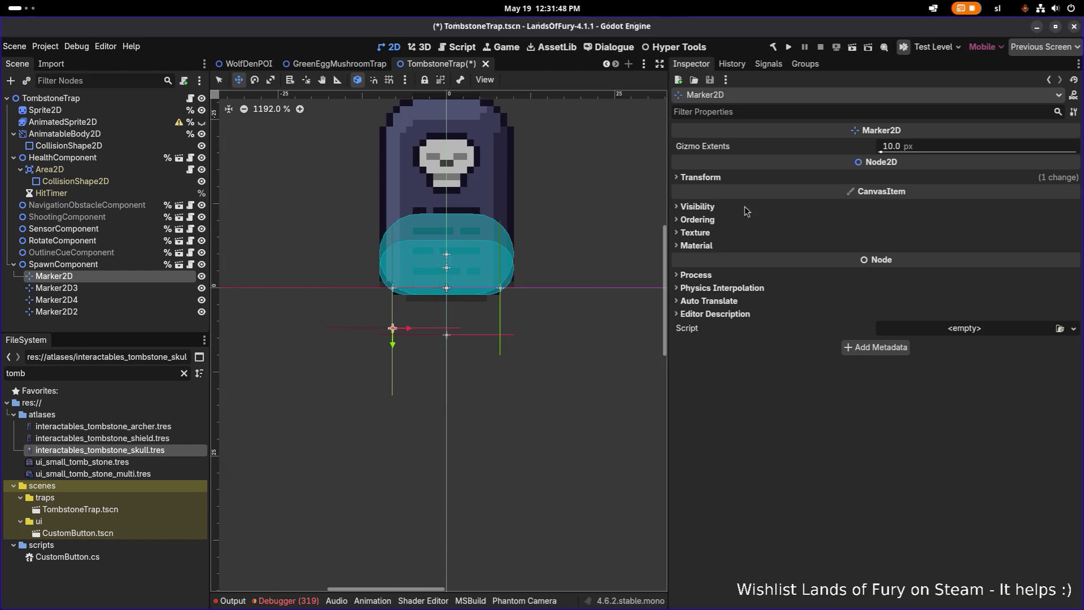
{"action": "left_click", "coordinate": [765, 178]}
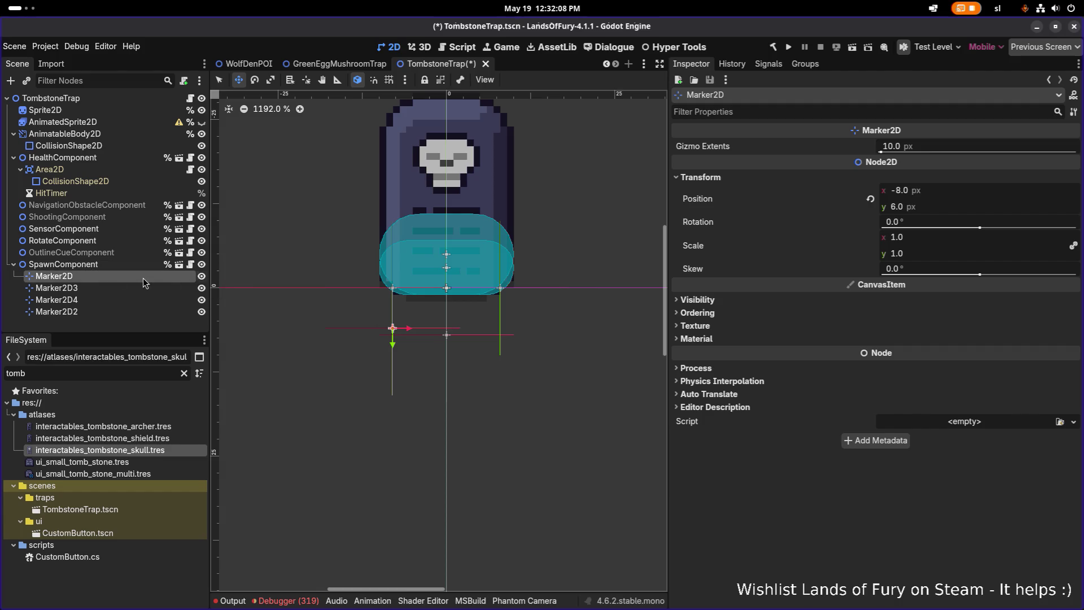
Drag Marker2D3, Marker2D4 and Marker2D2 into the same row, save, and check their positions.
{"action": "left_click", "coordinate": [68, 288]}
{"action": "mouse_move", "coordinate": [394, 307]}
{"action": "left_mouse_down"}
{"action": "mouse_move", "coordinate": [393, 347]}
{"action": "mouse_move", "coordinate": [451, 332]}
{"action": "mouse_move", "coordinate": [443, 334]}
{"action": "left_mouse_up"}
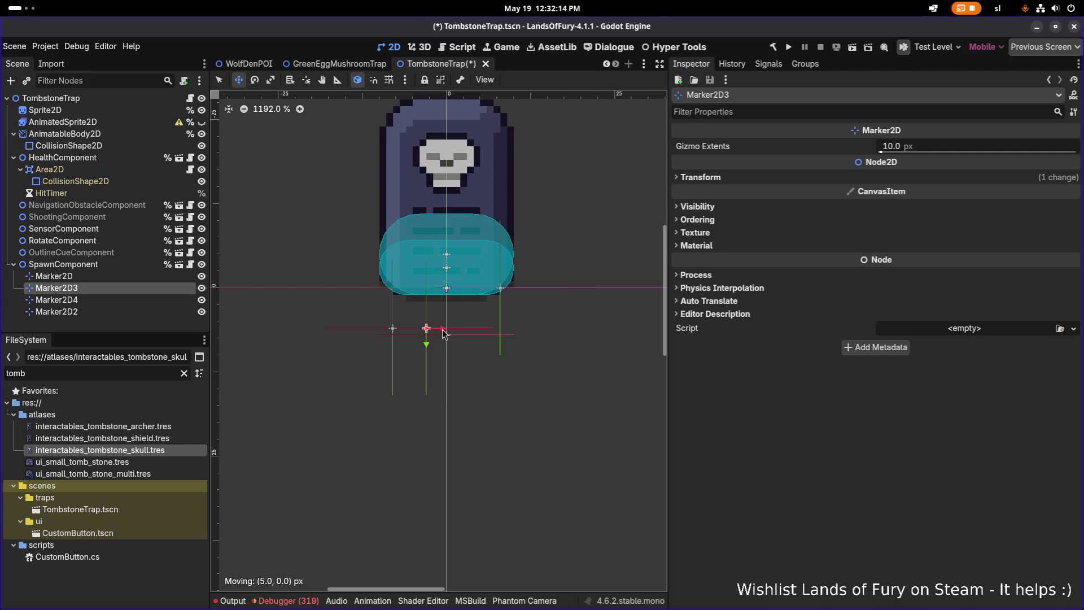
{"action": "left_click", "coordinate": [56, 300]}
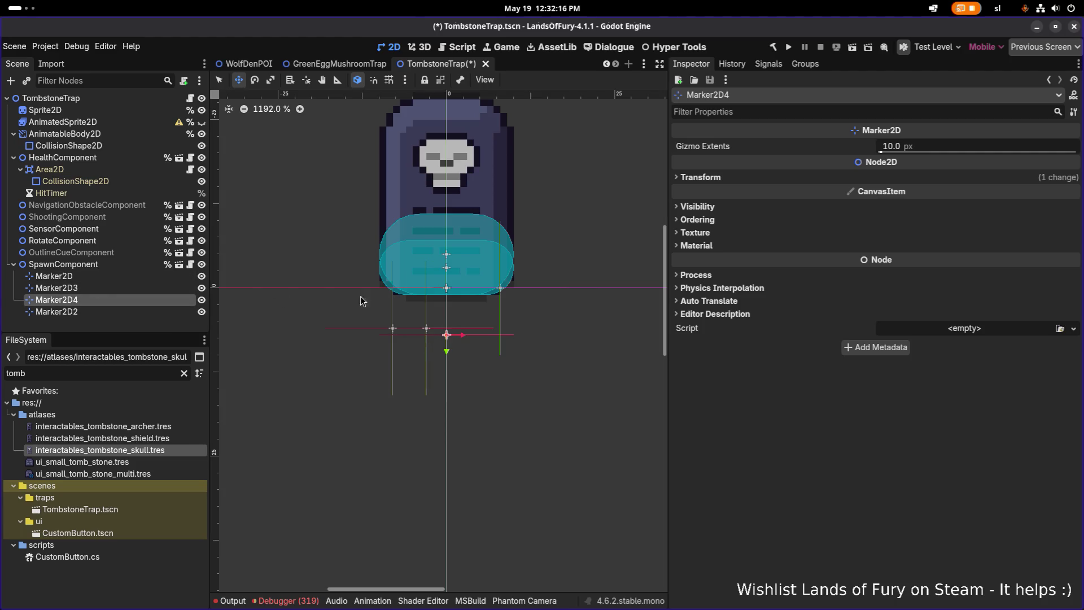
{"action": "left_click_drag", "start_coordinate": [449, 347], "coordinate": [483, 333]}
{"action": "left_click", "coordinate": [56, 312]}
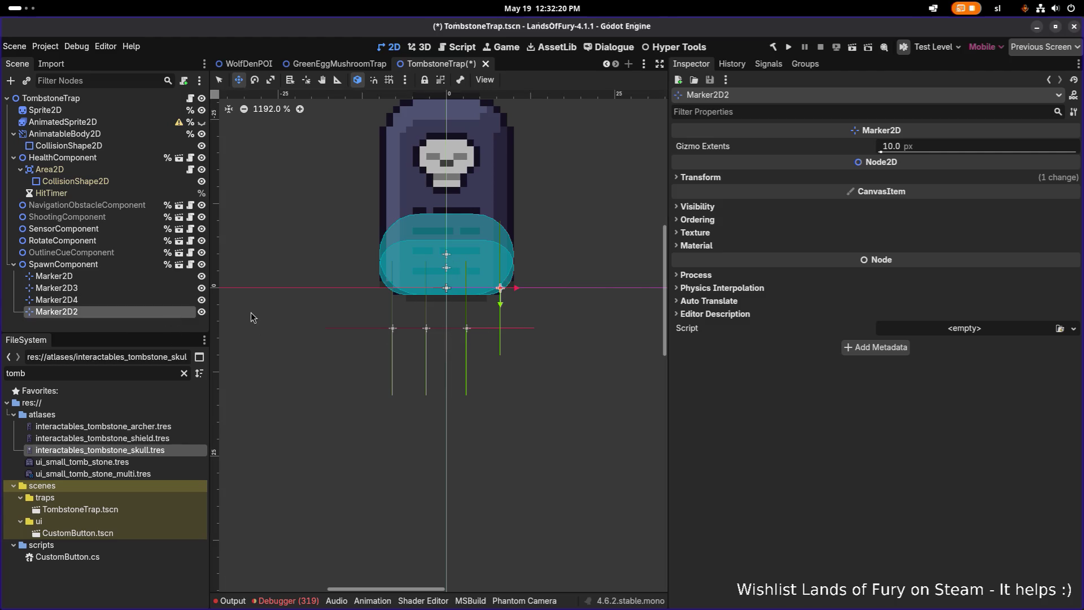
{"action": "left_click_drag", "start_coordinate": [502, 307], "coordinate": [502, 347]}
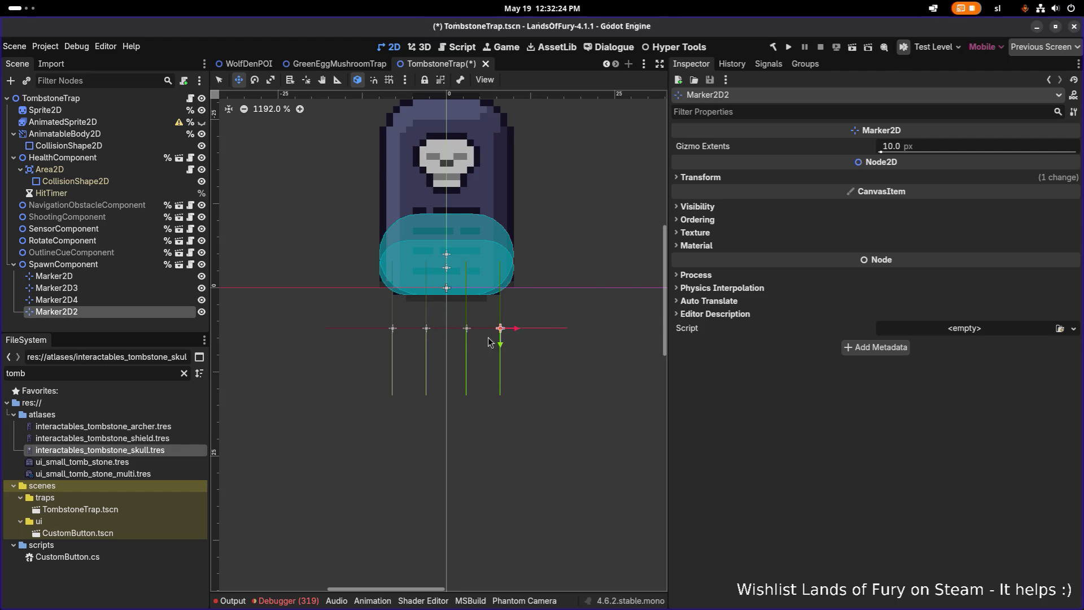
{"action": "left_click", "coordinate": [125, 266]}
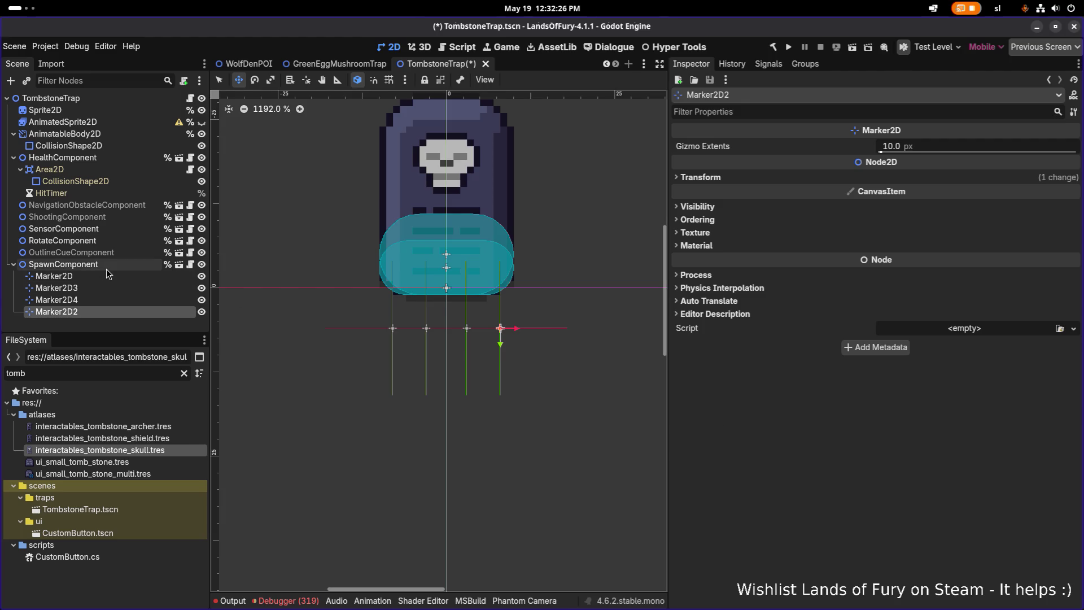
{"action": "key", "text": "ctrl+s"}
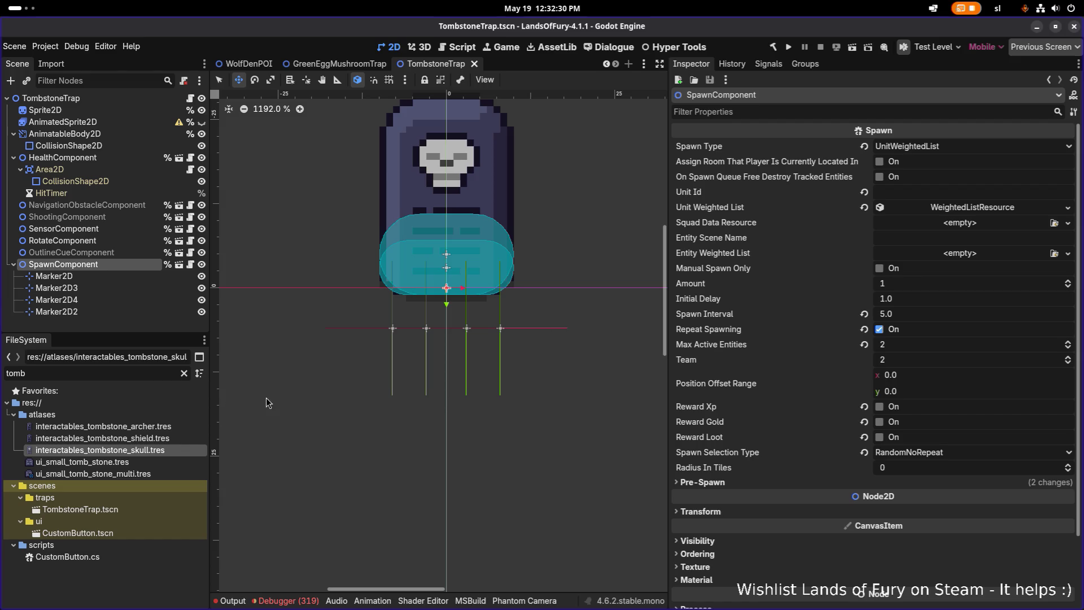
{"action": "left_click", "coordinate": [71, 252]}
{"action": "left_click", "coordinate": [96, 294]}
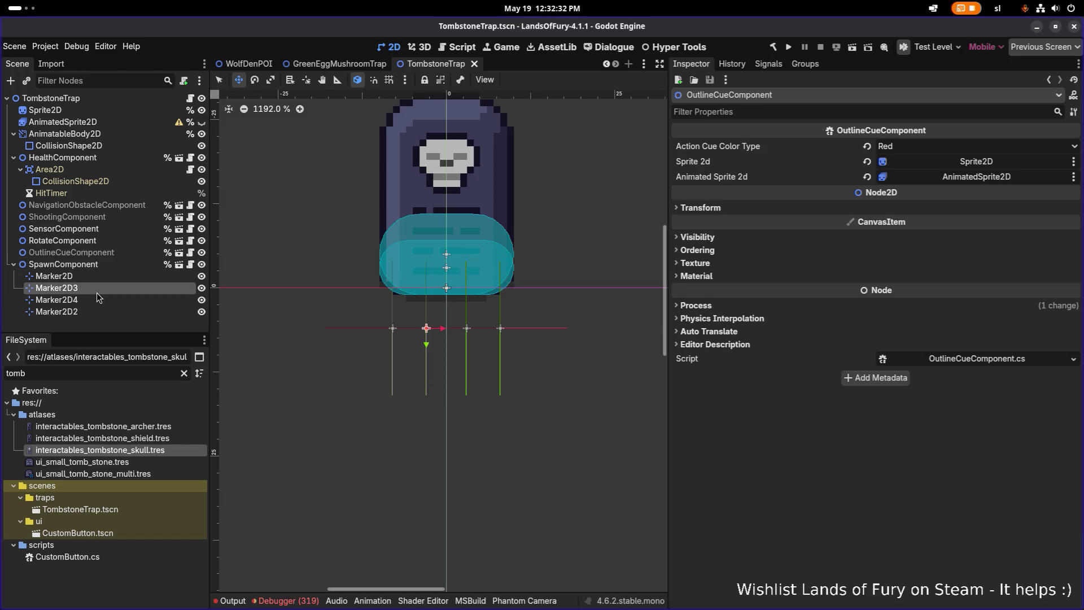
{"action": "left_click", "coordinate": [99, 312]}
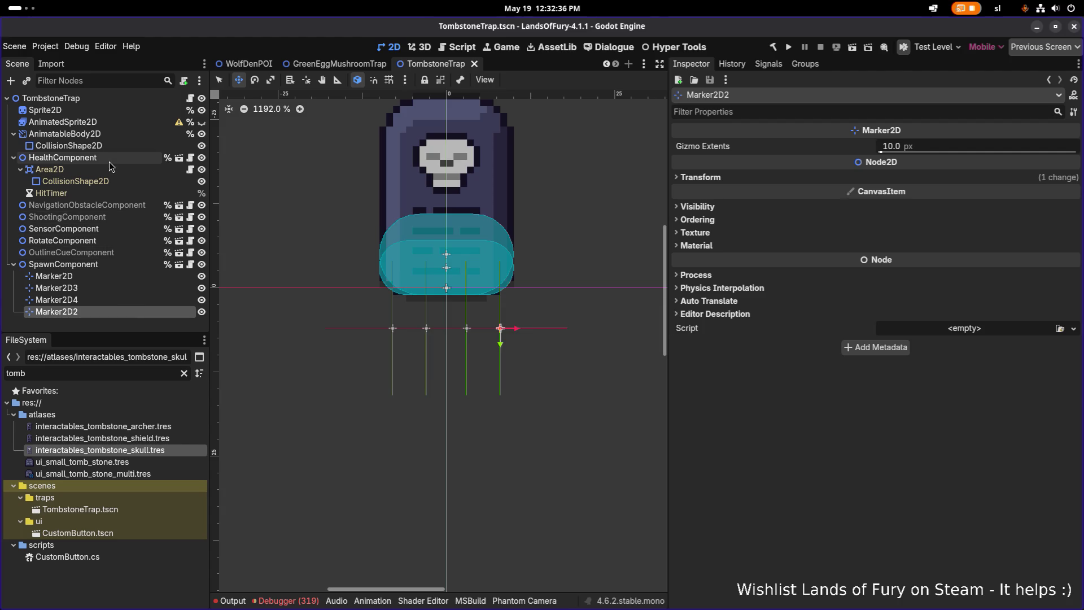
Expand the SpawnComponent's Weight By Variant dictionary and prepare a new name-typed key.
{"action": "left_click", "coordinate": [91, 265]}
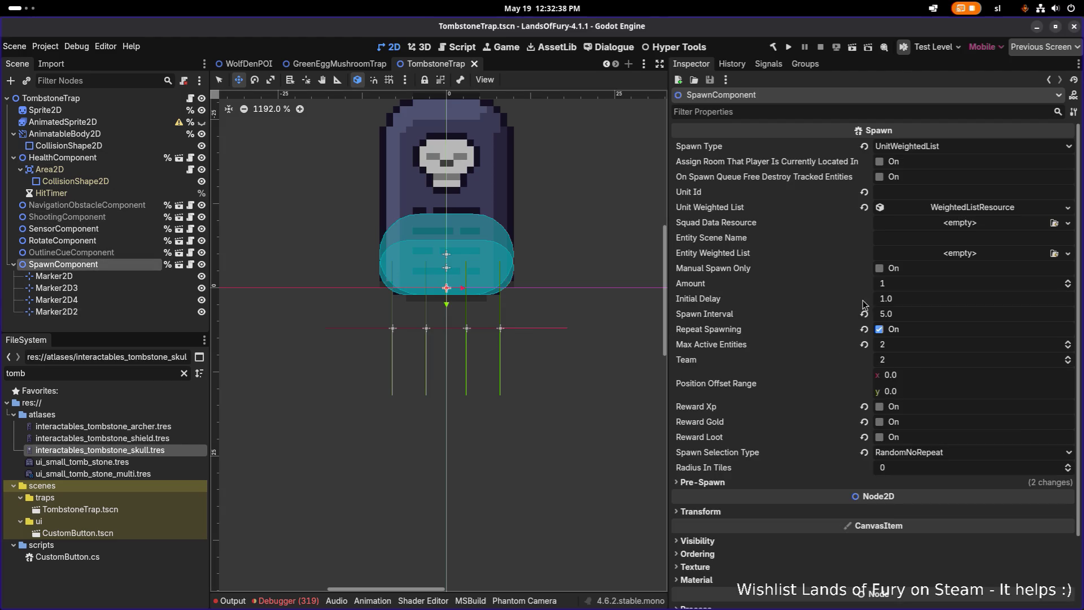
{"action": "right_click", "coordinate": [969, 207]}
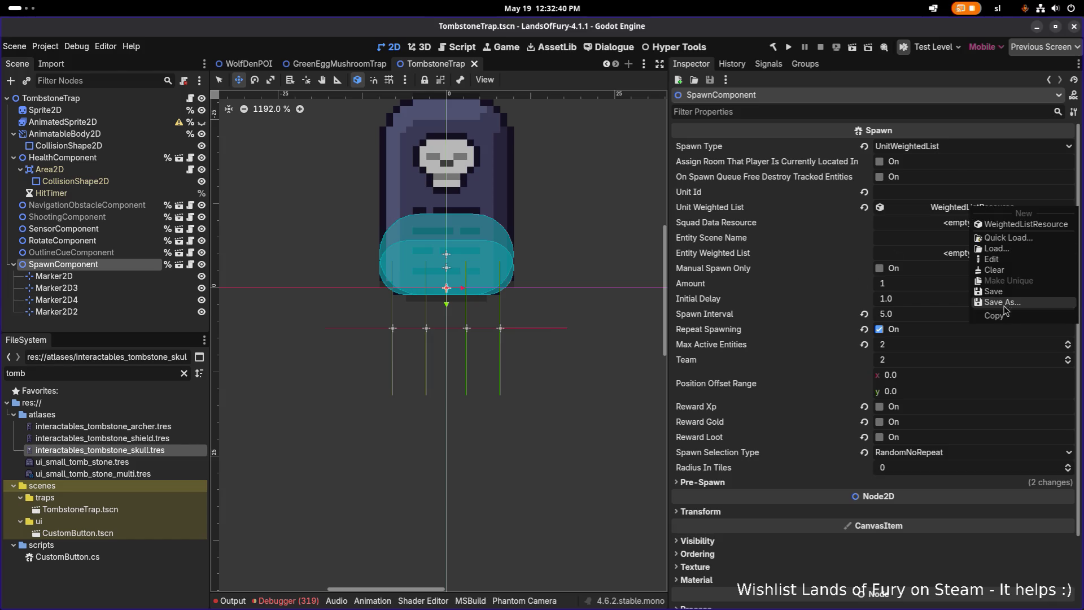
{"action": "left_click", "coordinate": [942, 210]}
{"action": "left_click", "coordinate": [955, 240]}
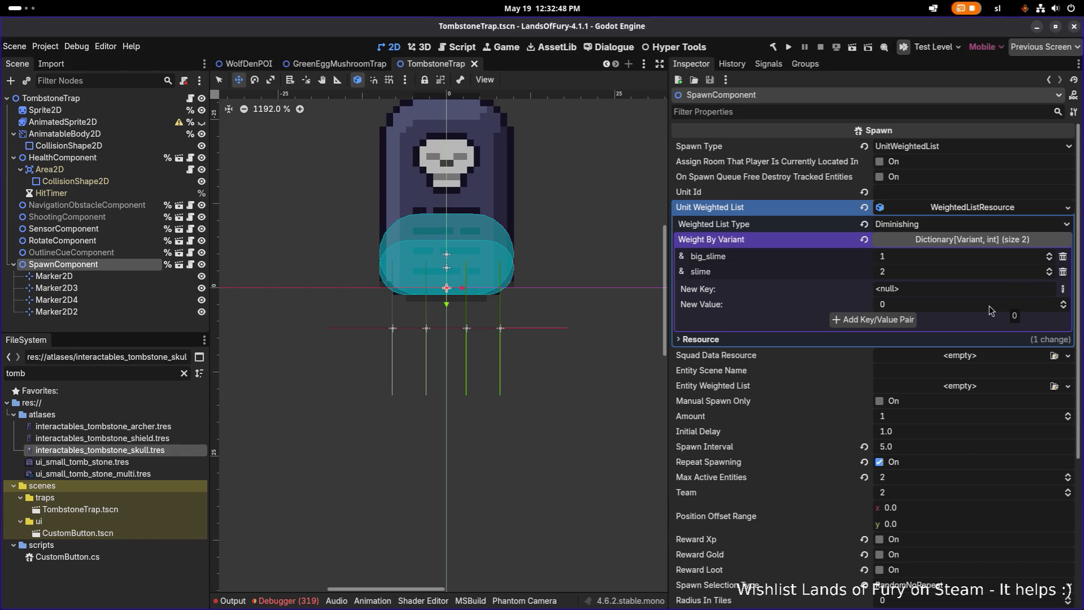
{"action": "double_click", "coordinate": [772, 263]}
{"action": "left_click", "coordinate": [1064, 291]}
{"action": "left_click", "coordinate": [1018, 512]}
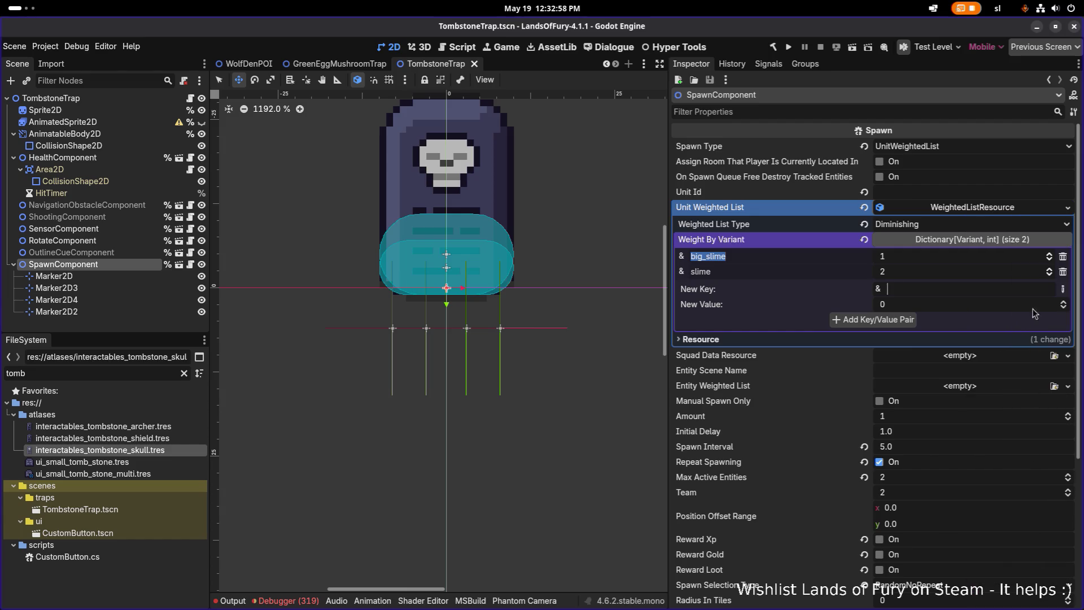
{"action": "left_click", "coordinate": [892, 321]}
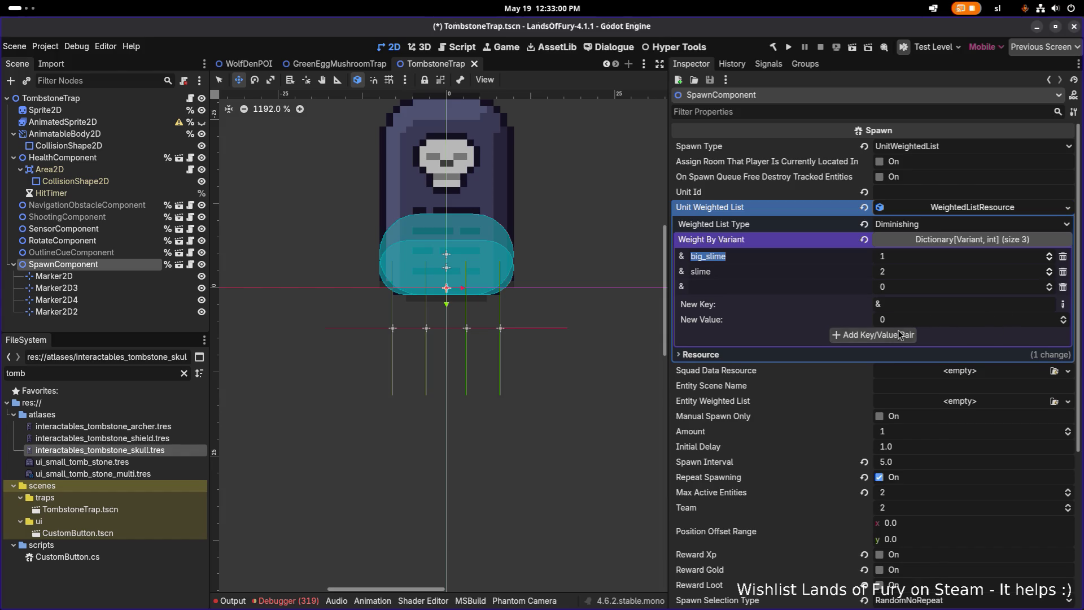
{"action": "left_click", "coordinate": [1063, 287]}
Add zombie, zombie_butcher and zombie_crusher entries with weight 1 each.
{"action": "left_click", "coordinate": [972, 290]}
{"action": "type", "text": "zombie"}
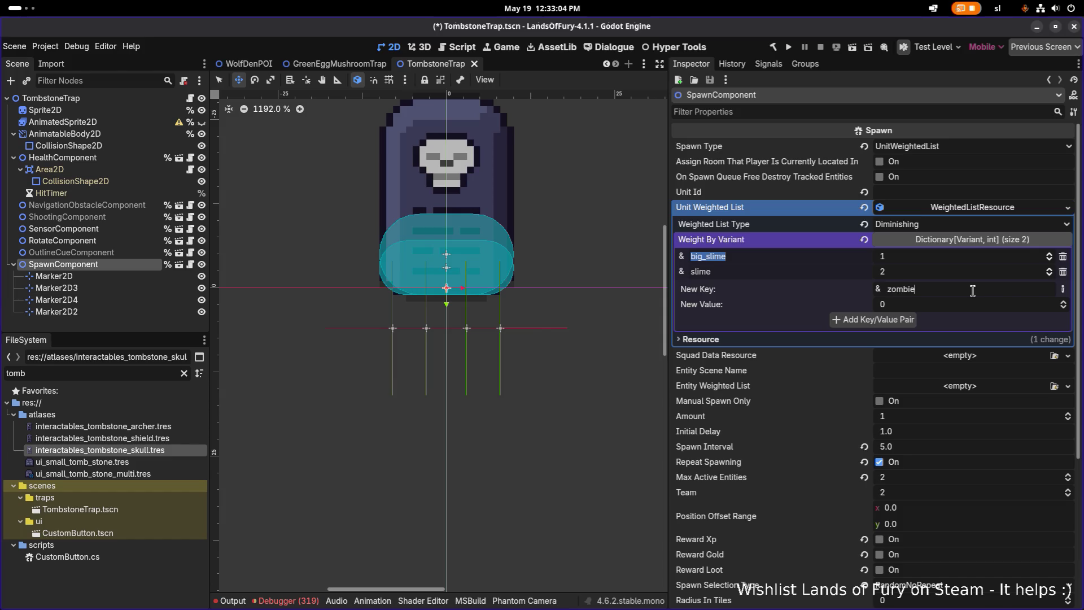
{"action": "left_click", "coordinate": [955, 304]}
{"action": "type", "text": "1"}
{"action": "left_click", "coordinate": [901, 320]}
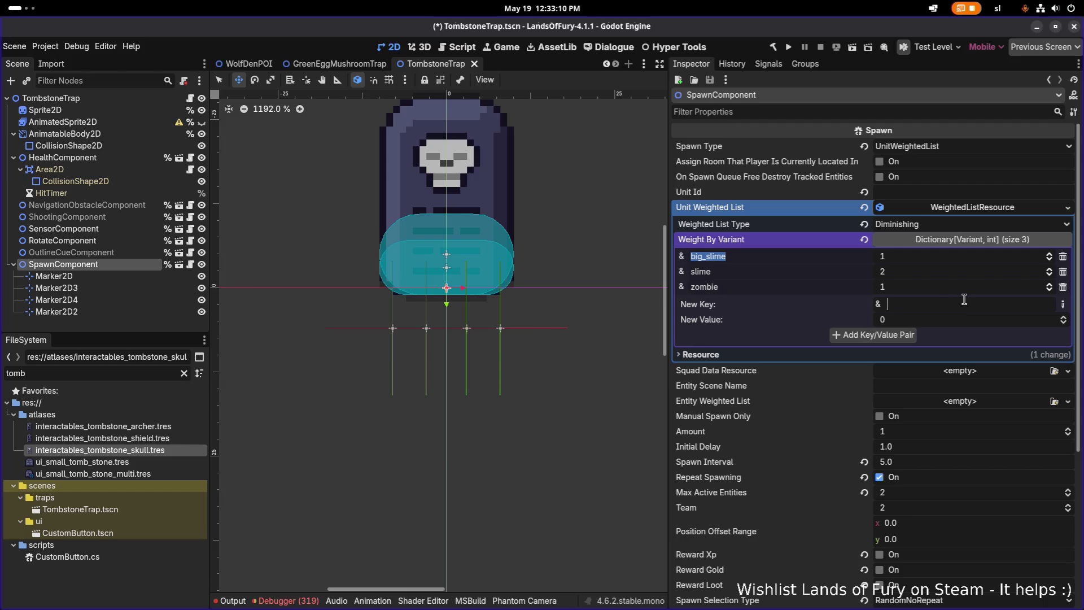
{"action": "type", "text": "zombie_but"}
{"action": "type", "text": "cher"}
{"action": "key", "text": "Return"}
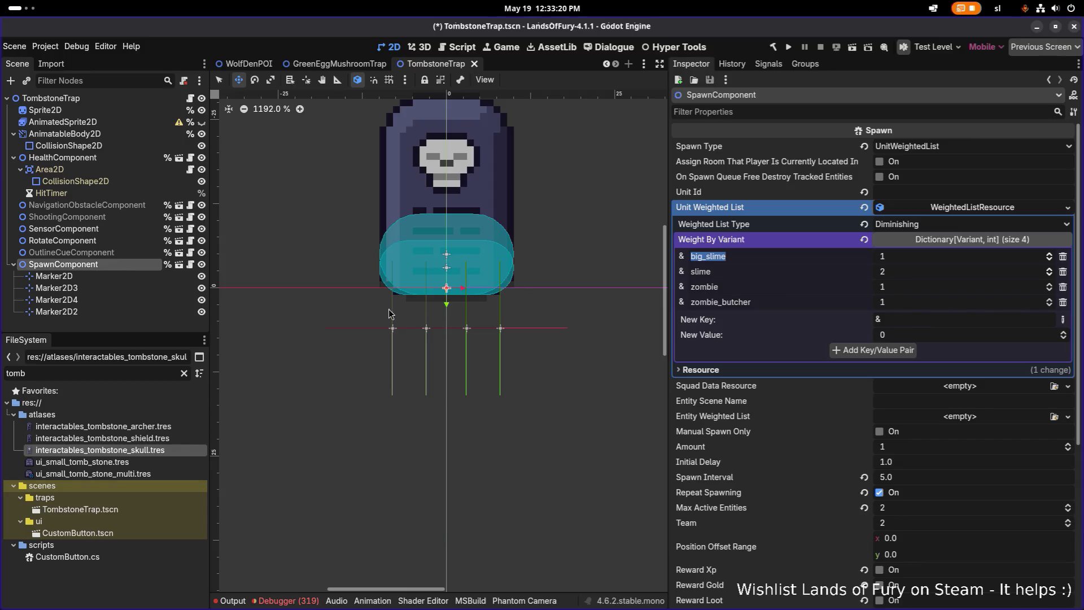
{"action": "double_click", "coordinate": [136, 372]}
{"action": "type", "text": "crusher"}
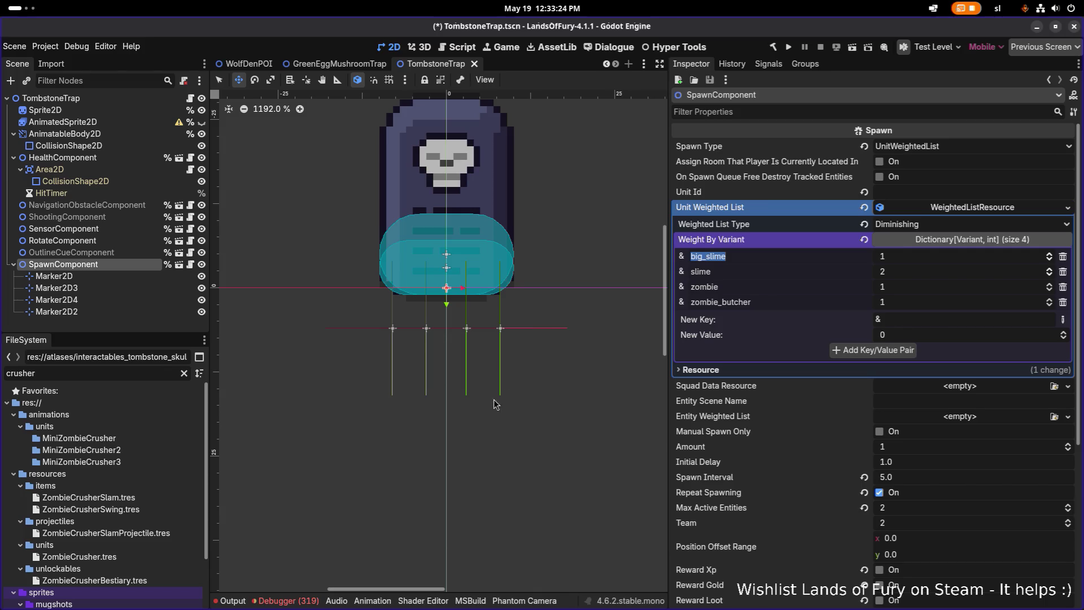
{"action": "left_click", "coordinate": [929, 321]}
{"action": "type", "text": "ombie_crusher"}
{"action": "left_click", "coordinate": [911, 348]}
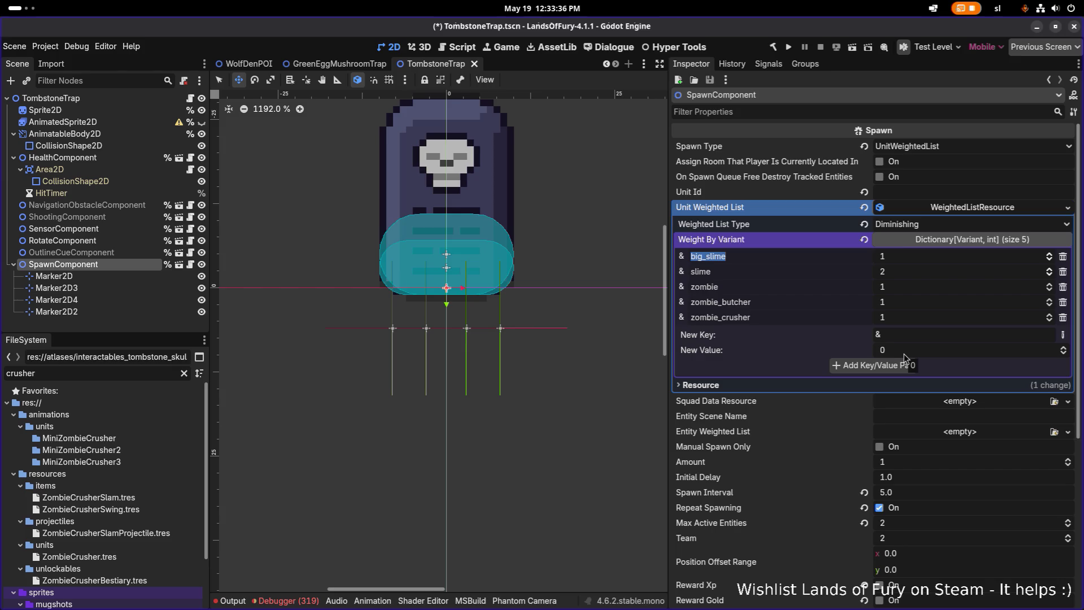
Add skeleton and skeleton_archer entries with weight 1 and save the scene.
{"action": "left_click", "coordinate": [899, 335]}
{"action": "type", "text": "skeleton"}
{"action": "left_click", "coordinate": [906, 366]}
{"action": "left_click", "coordinate": [925, 350]}
{"action": "type", "text": "skel"}
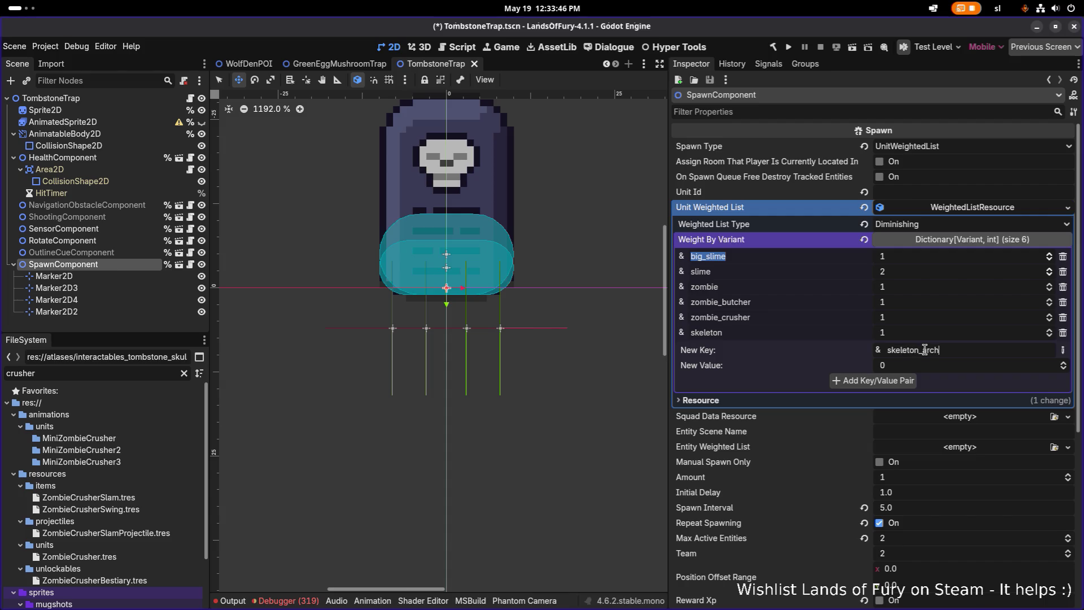
{"action": "key", "text": "Tab"}
{"action": "type", "text": "1"}
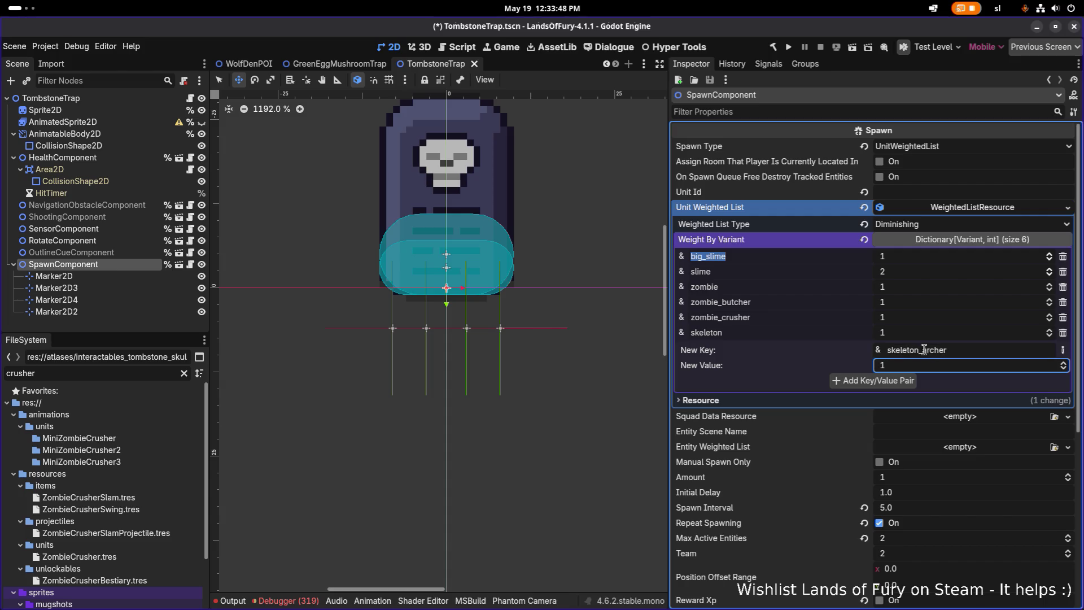
{"action": "left_click", "coordinate": [904, 386]}
{"action": "key", "text": "ctrl+s"}
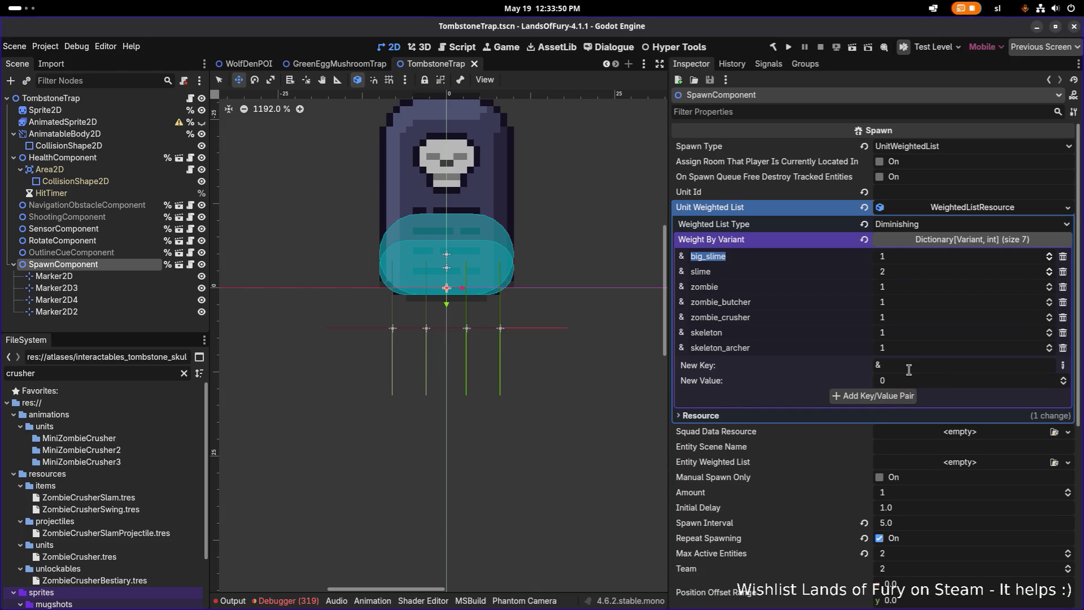
Add necromancer with weight 1, delete big_slime and slime, and save the scene.
{"action": "left_click", "coordinate": [909, 369]}
{"action": "type", "text": "necromancer"}
{"action": "key", "text": "Tab"}
{"action": "type", "text": "1"}
{"action": "left_click", "coordinate": [892, 400]}
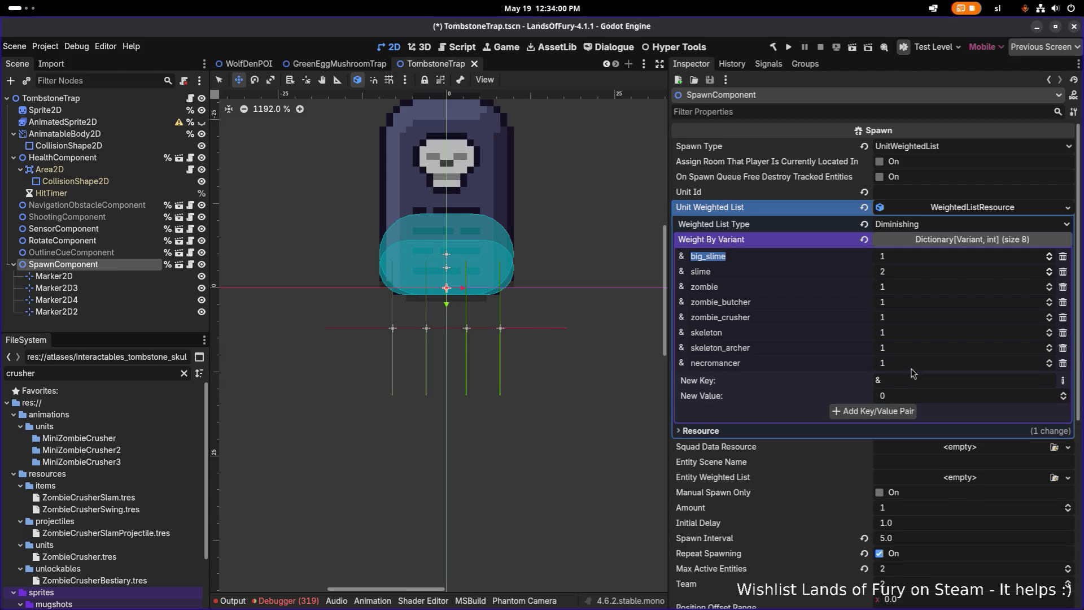
{"action": "left_click", "coordinate": [1063, 257]}
{"action": "left_click", "coordinate": [1064, 257]}
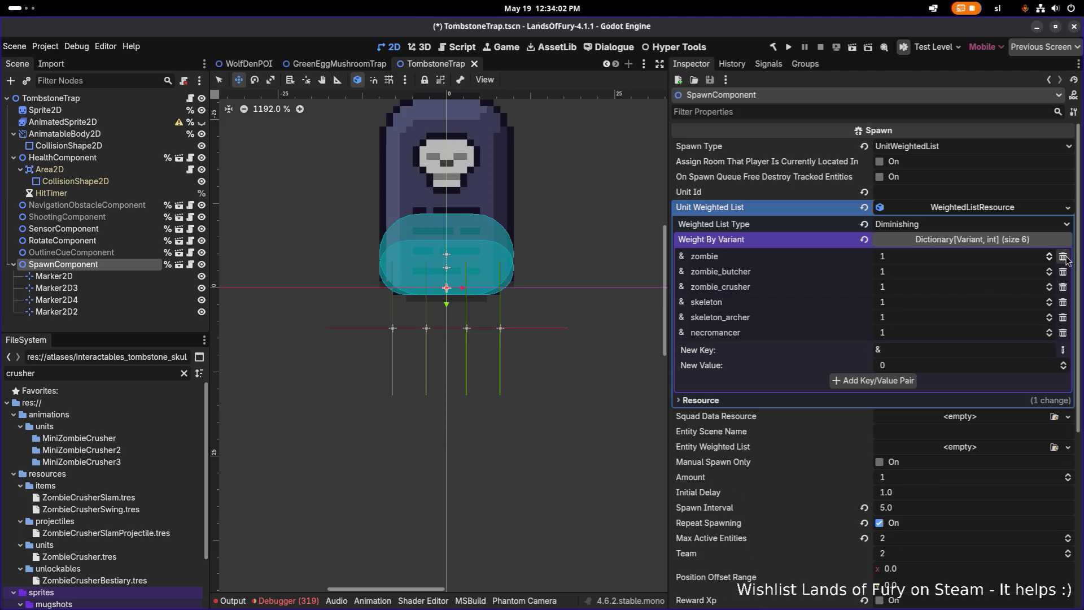
{"action": "key", "text": "ctrl+s"}
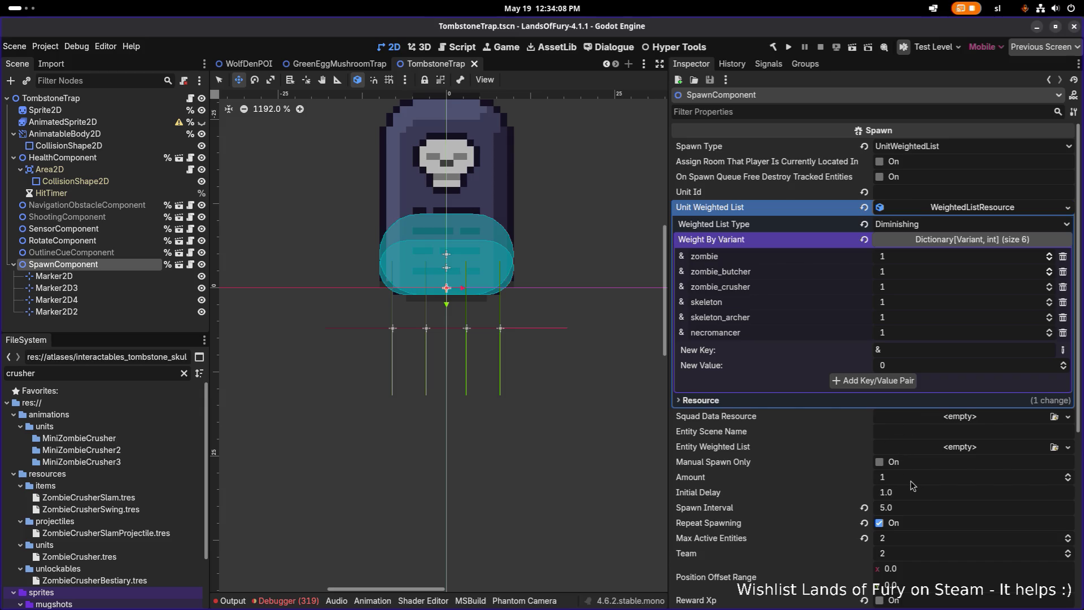
{"action": "left_click", "coordinate": [908, 544]}
{"action": "type", "text": "3"}
Confirm Max Active Entities of 3, save, and collapse the weighted list resource.
{"action": "key", "text": "Return"}
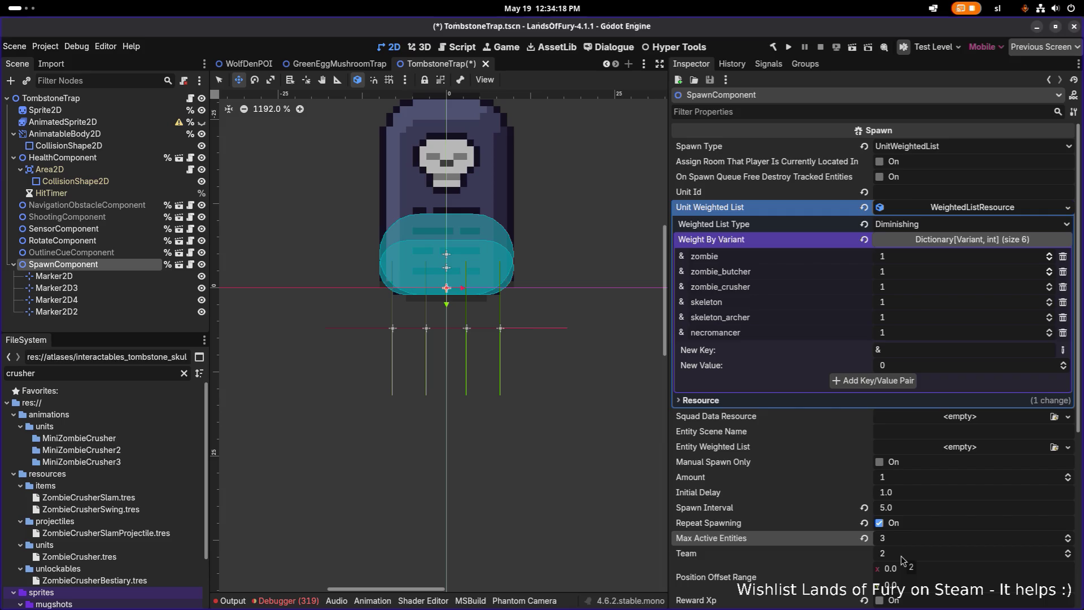
{"action": "key", "text": "ctrl+s"}
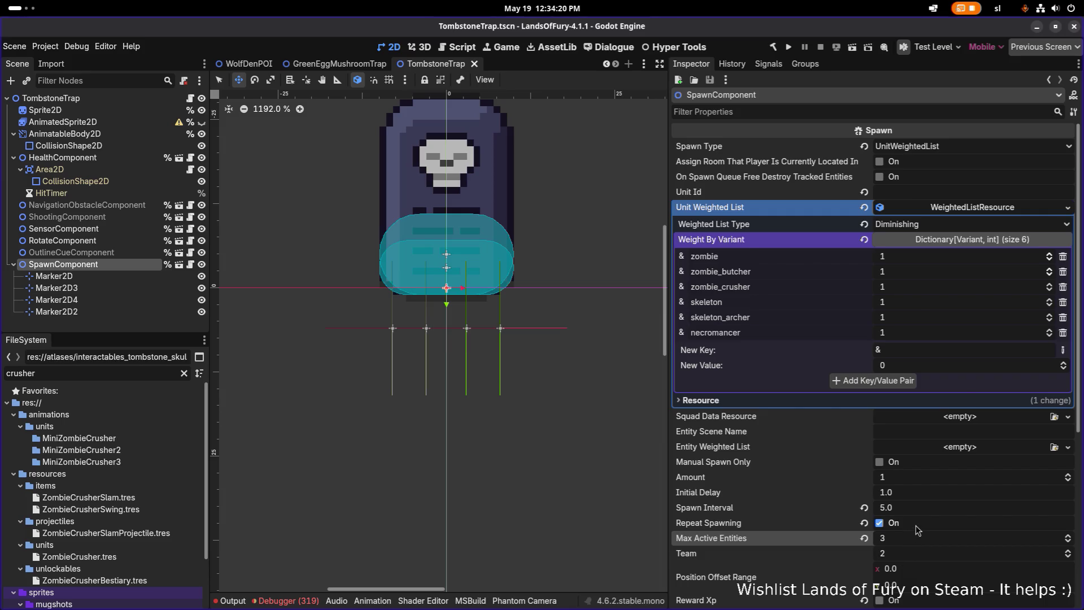
{"action": "scroll", "coordinate": [918, 529], "scroll_direction": "down", "scroll_amount": 2}
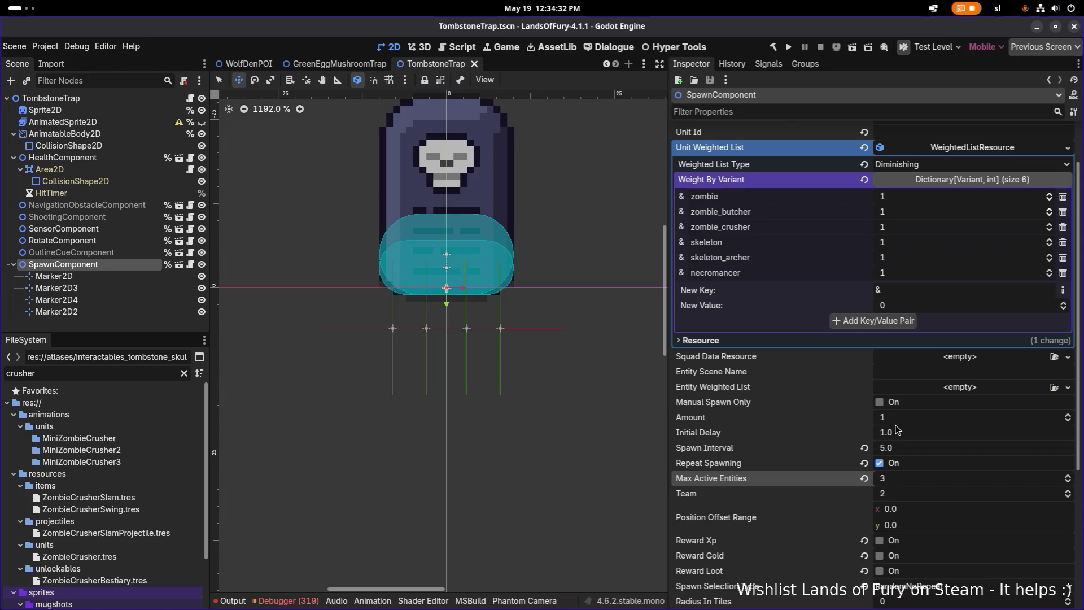
{"action": "scroll", "coordinate": [755, 322], "scroll_direction": "down", "scroll_amount": 3}
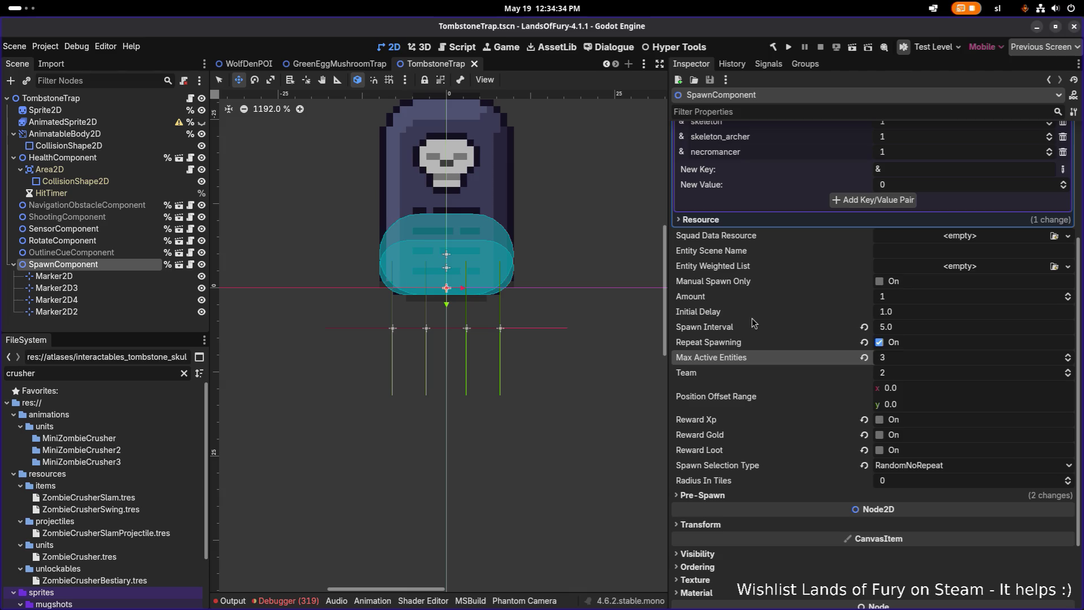
{"action": "scroll", "coordinate": [760, 343], "scroll_direction": "up", "scroll_amount": 4}
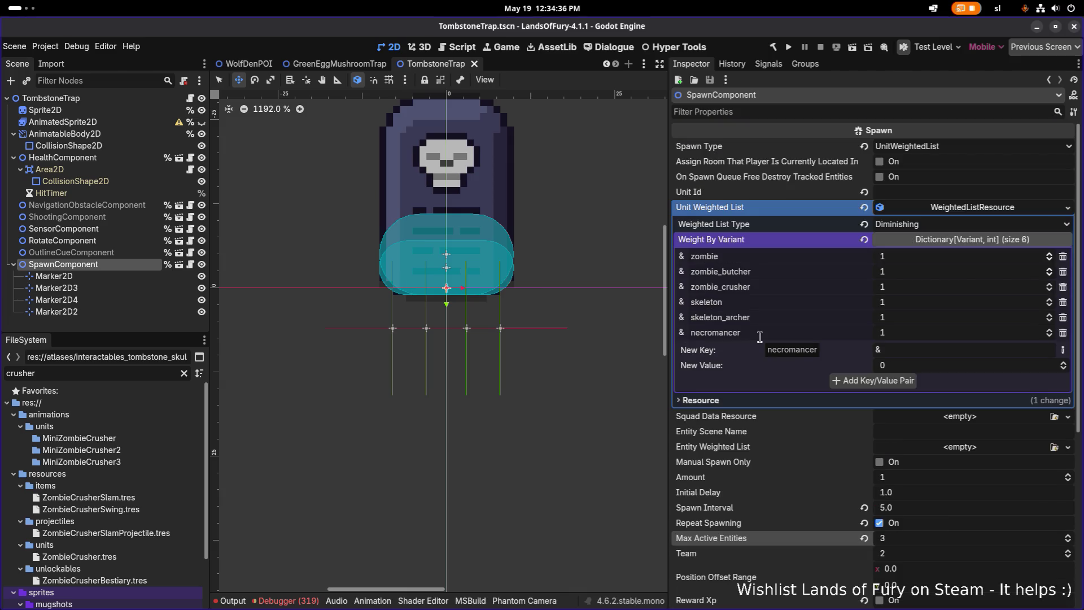
{"action": "left_click", "coordinate": [960, 207]}
{"action": "left_click", "coordinate": [90, 100]}
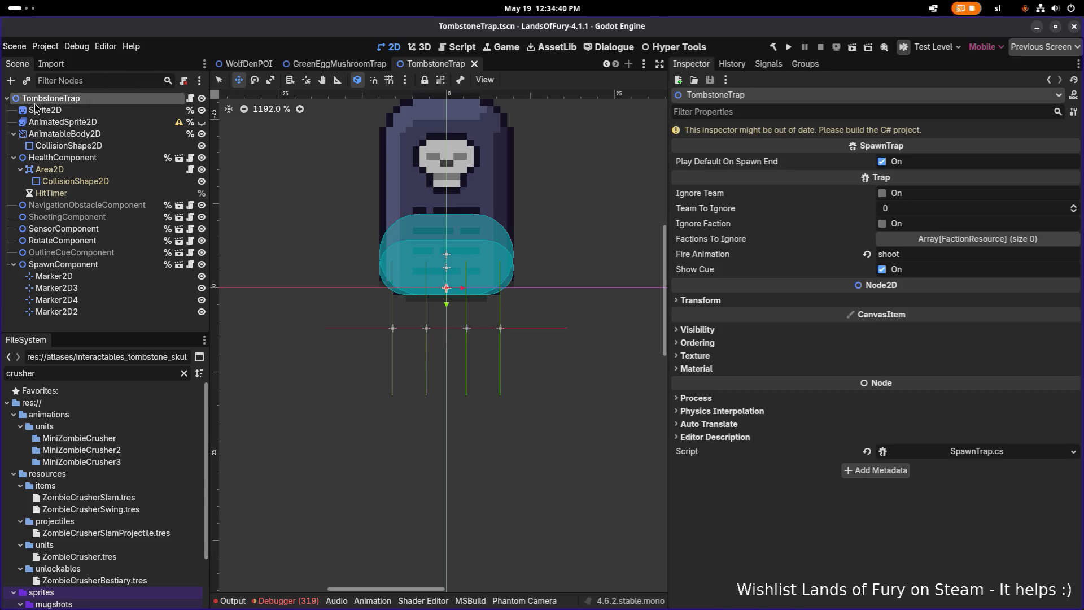
Filter files by 'trappo' and open RandomForestTrapPOI and RandomCavernousDepthsTrapPOI scenes.
{"action": "left_click", "coordinate": [7, 98]}
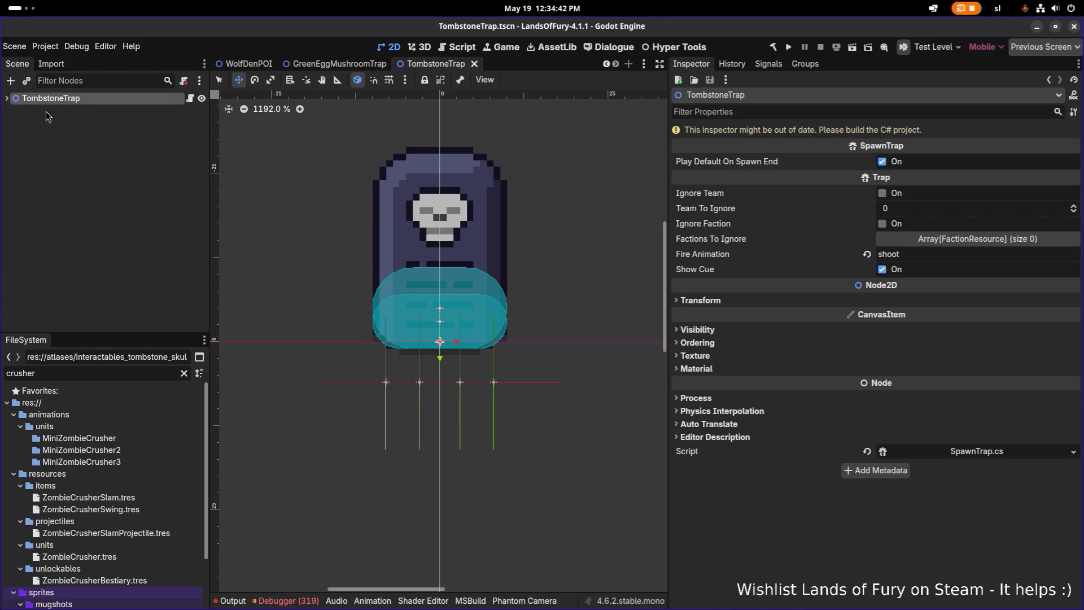
{"action": "key", "text": "ctrl+s"}
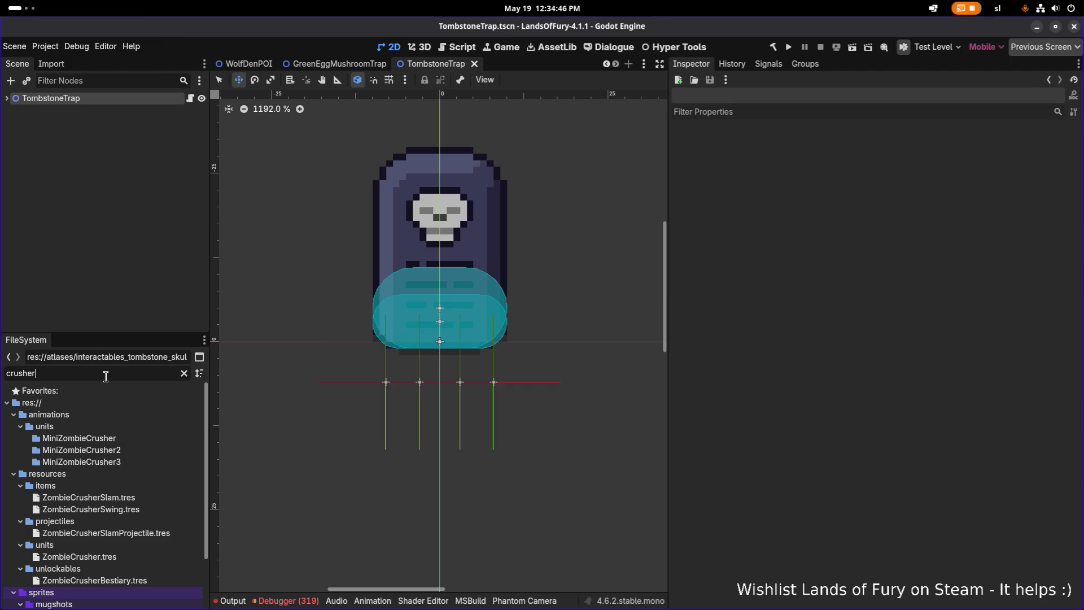
{"action": "double_click", "coordinate": [143, 374]}
{"action": "type", "text": "trap"}
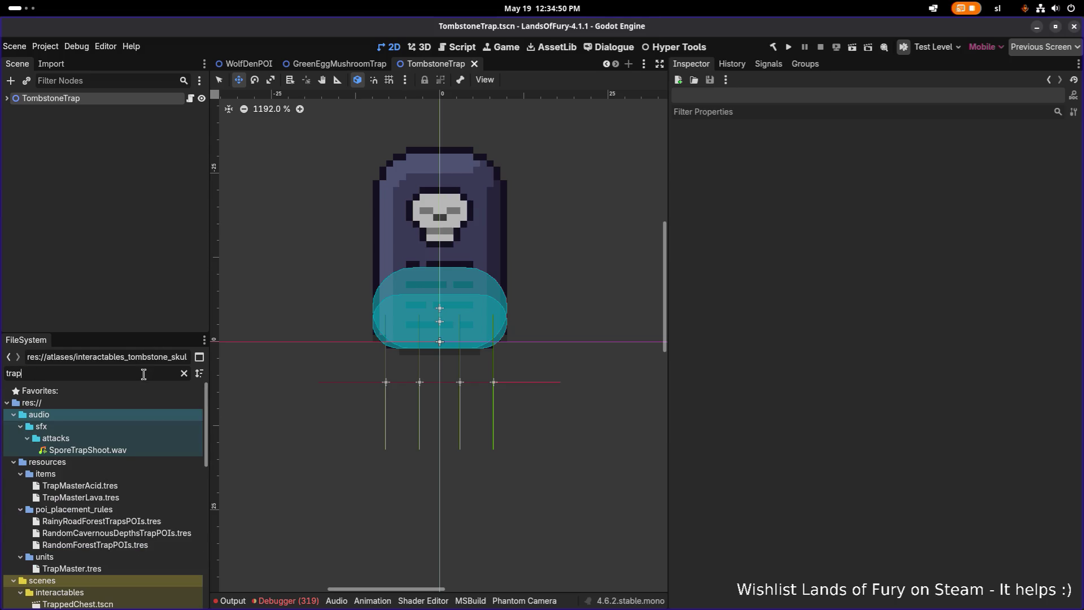
{"action": "type", "text": "poi"}
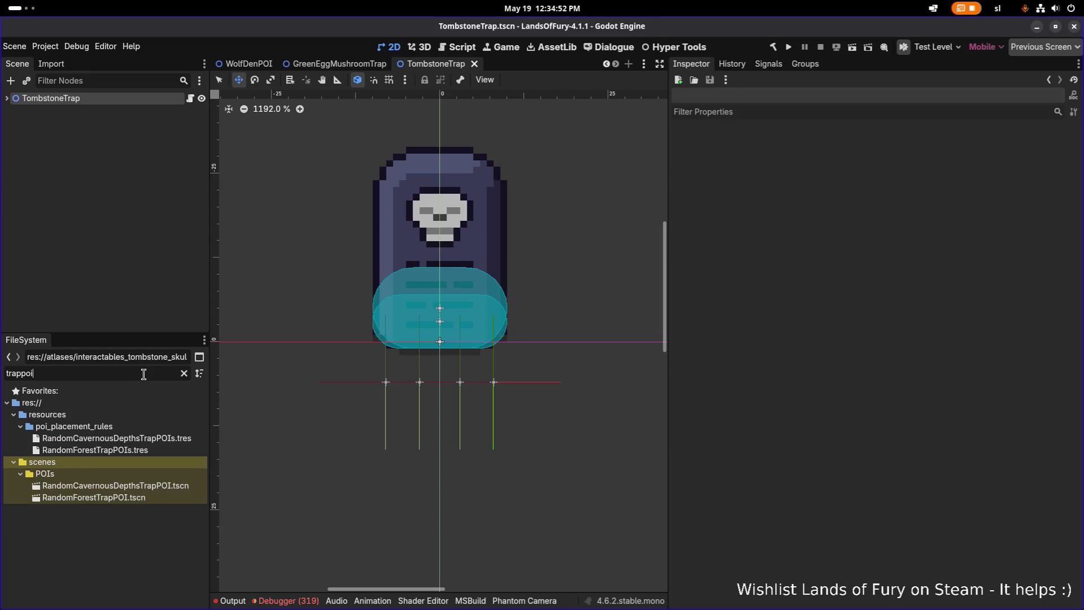
{"action": "left_click", "coordinate": [139, 501]}
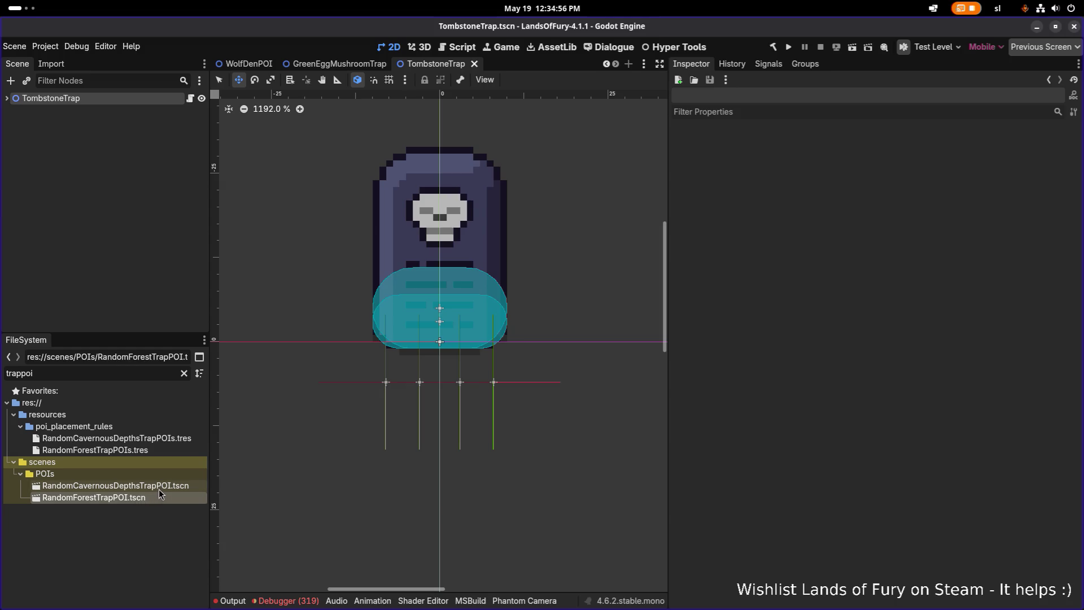
{"action": "double_click", "coordinate": [148, 497]}
{"action": "double_click", "coordinate": [148, 489]}
{"action": "double_click", "coordinate": [147, 496]}
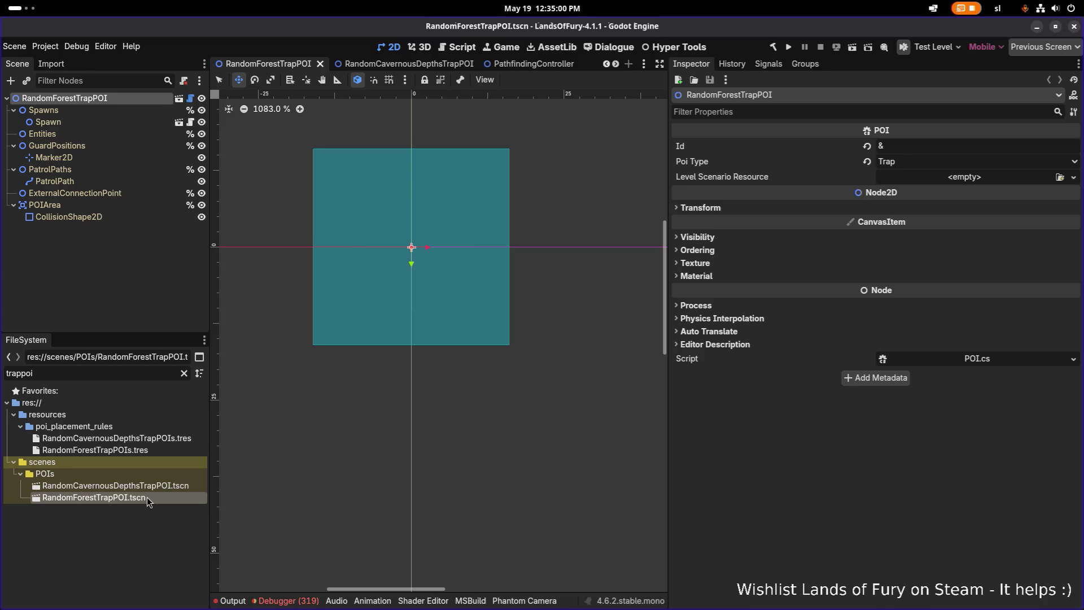
Copy RandomForestTrapPOI.tscn to RandomTombstoneTrapPOI.tscn in scenes/POIs and open the copy.
{"action": "left_click", "coordinate": [154, 487]}
{"action": "left_click", "coordinate": [152, 497]}
{"action": "left_click", "coordinate": [160, 485]}
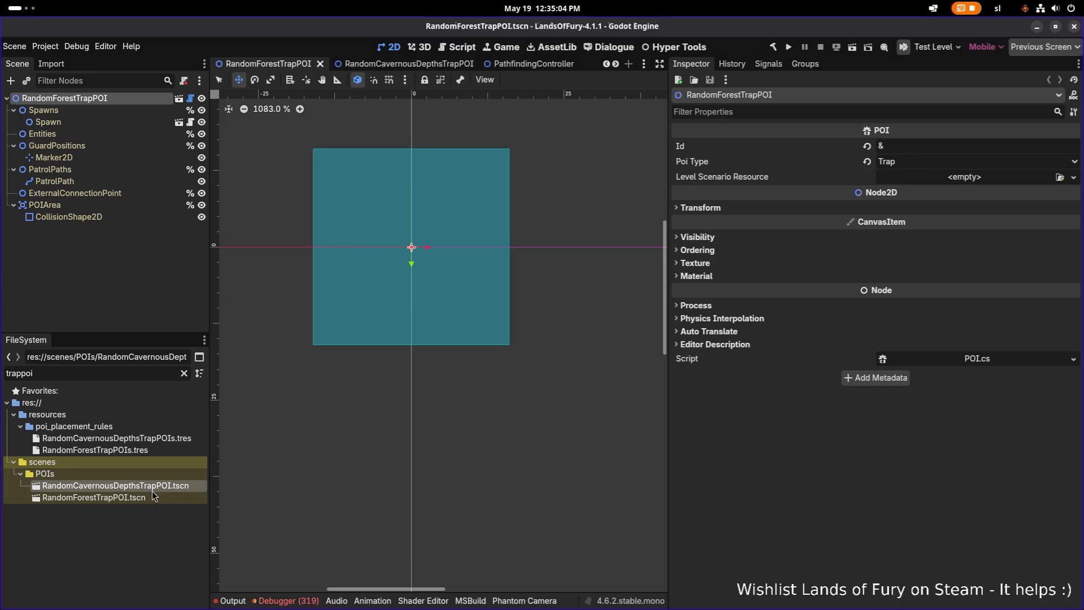
{"action": "left_click", "coordinate": [154, 497]}
{"action": "key", "text": "ctrl+d"}
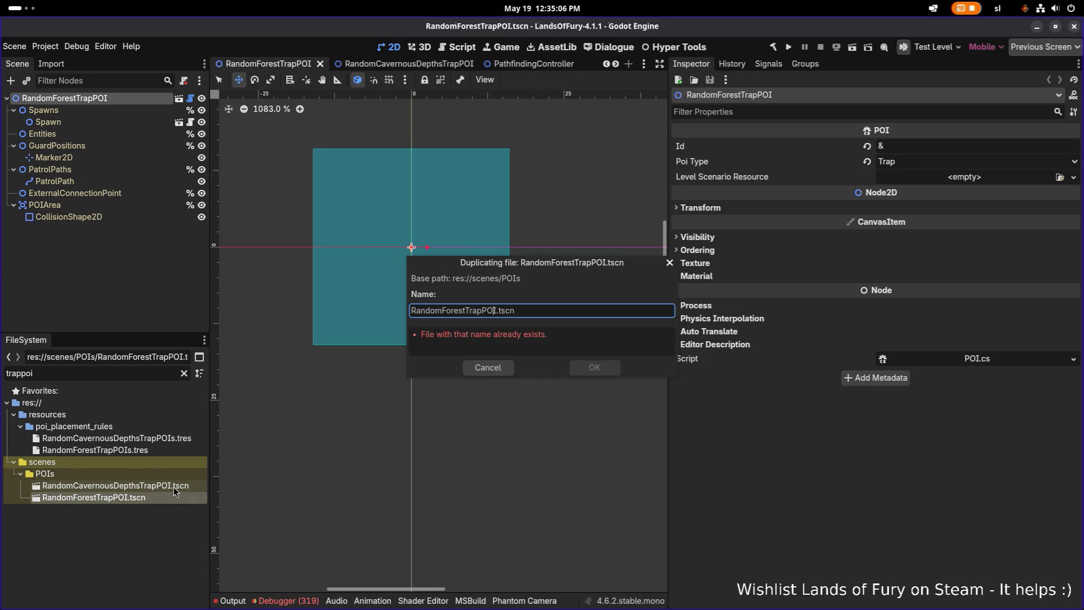
{"action": "key", "text": "shift+Left"}
{"action": "key", "text": "shift+Left"}
{"action": "key", "text": "shift+Left"}
{"action": "type", "text": "Tombstone"}
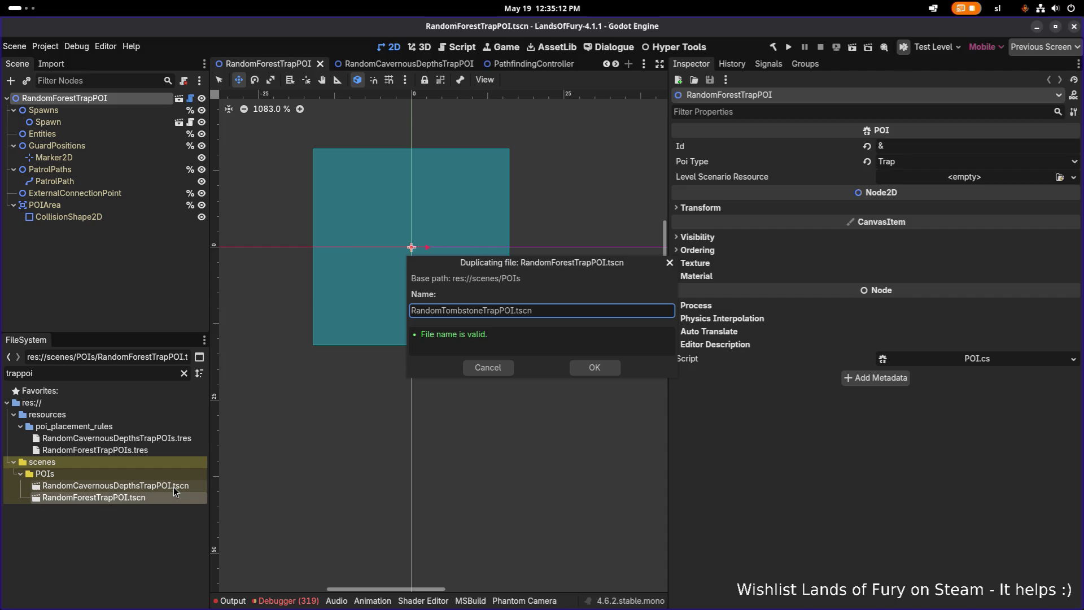
{"action": "key", "text": "Return"}
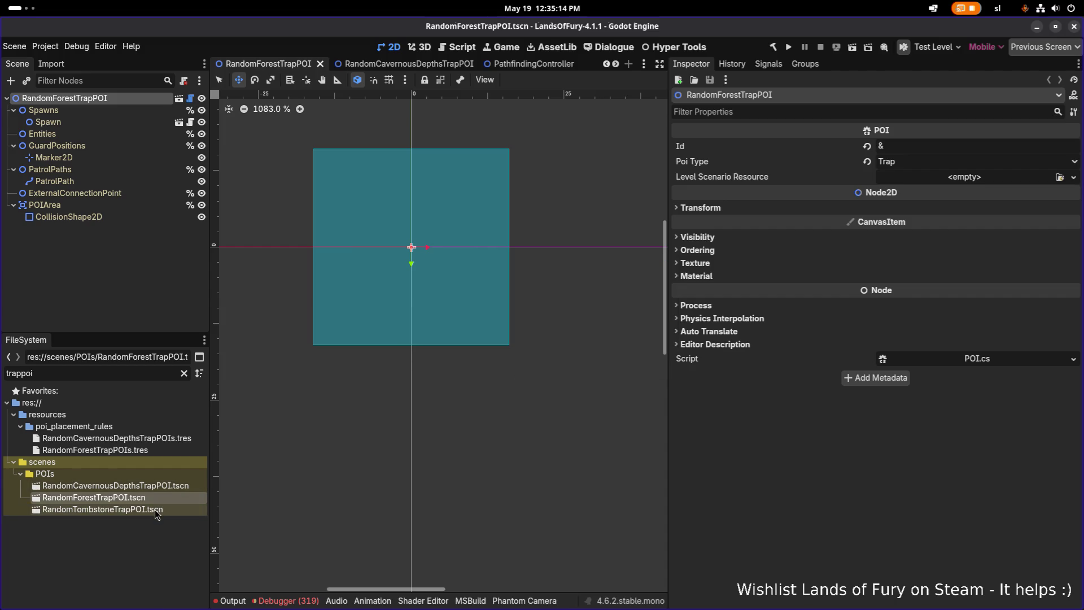
{"action": "double_click", "coordinate": [156, 510]}
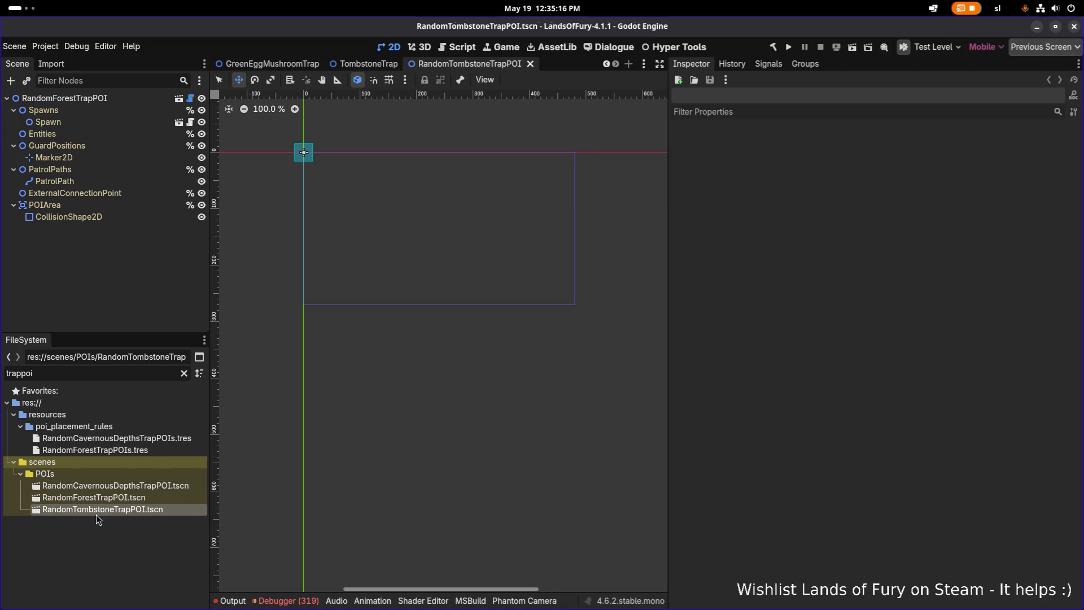
Rename the new scene's root node to RandomTombstoneTrapPOI and save the scene.
{"action": "left_click", "coordinate": [123, 498]}
{"action": "left_click", "coordinate": [126, 509]}
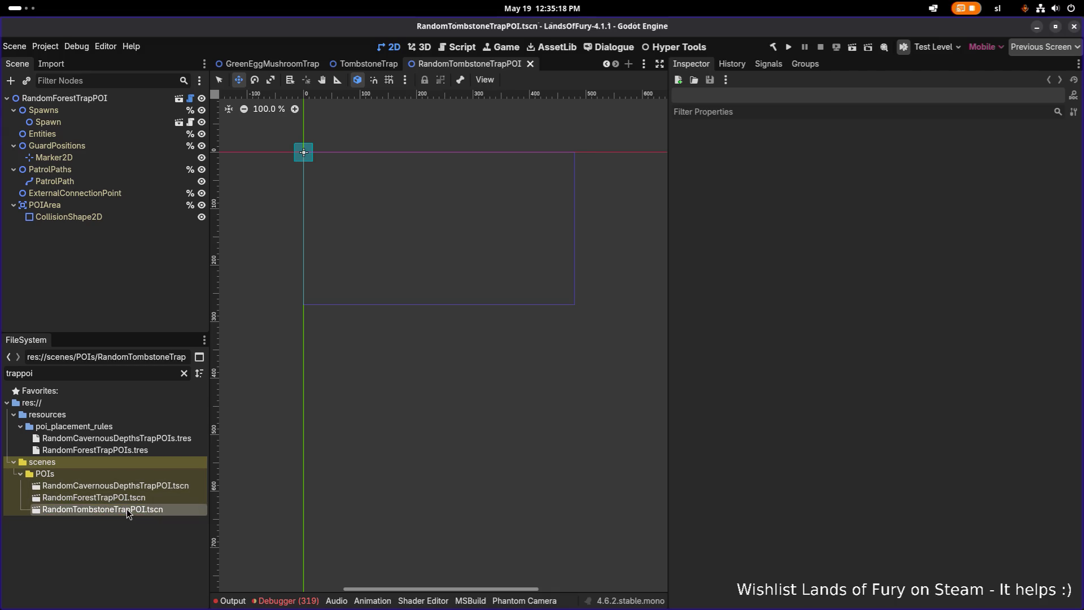
{"action": "left_click", "coordinate": [109, 100]}
{"action": "key", "text": "F2"}
{"action": "key", "text": "ctrl+v"}
{"action": "key", "text": "Return"}
{"action": "key", "text": "ctrl+s"}
Select the Spawn node and keep EntityWeightedList as its spawn type.
{"action": "scroll", "coordinate": [368, 218], "scroll_direction": "up", "scroll_amount": 10}
{"action": "scroll", "coordinate": [388, 231], "scroll_direction": "up", "scroll_amount": 1}
{"action": "left_click", "coordinate": [117, 136]}
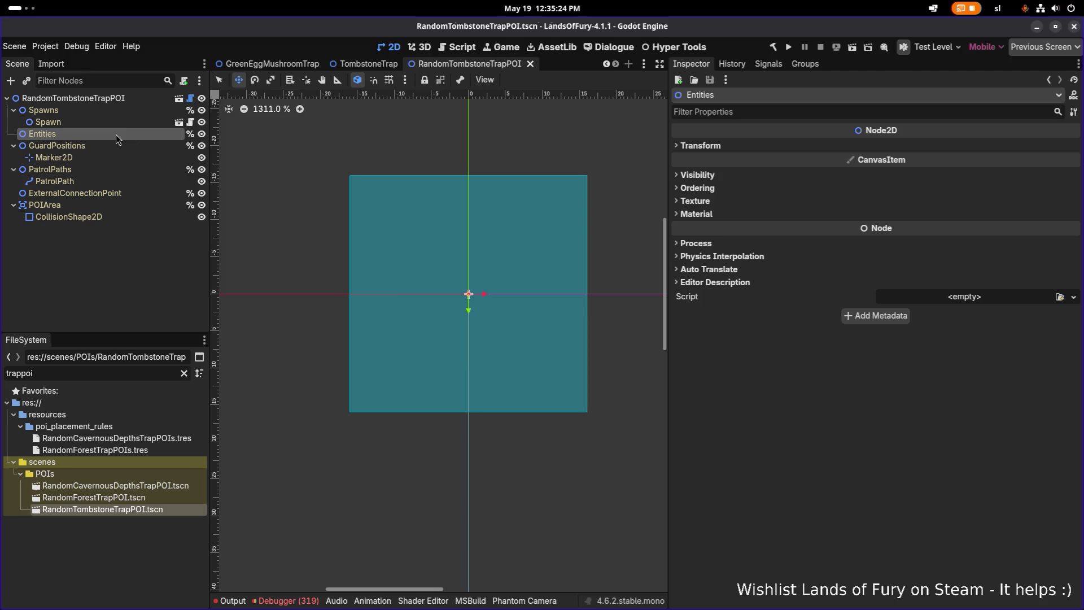
{"action": "left_click", "coordinate": [120, 123]}
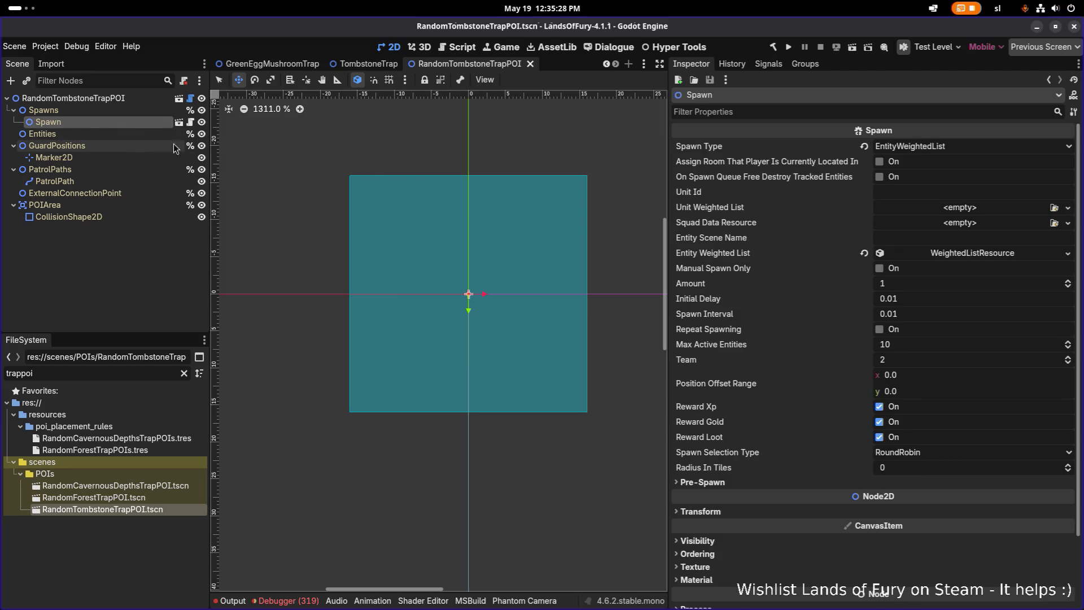
{"action": "left_click", "coordinate": [923, 146]}
{"action": "left_click", "coordinate": [924, 148]}
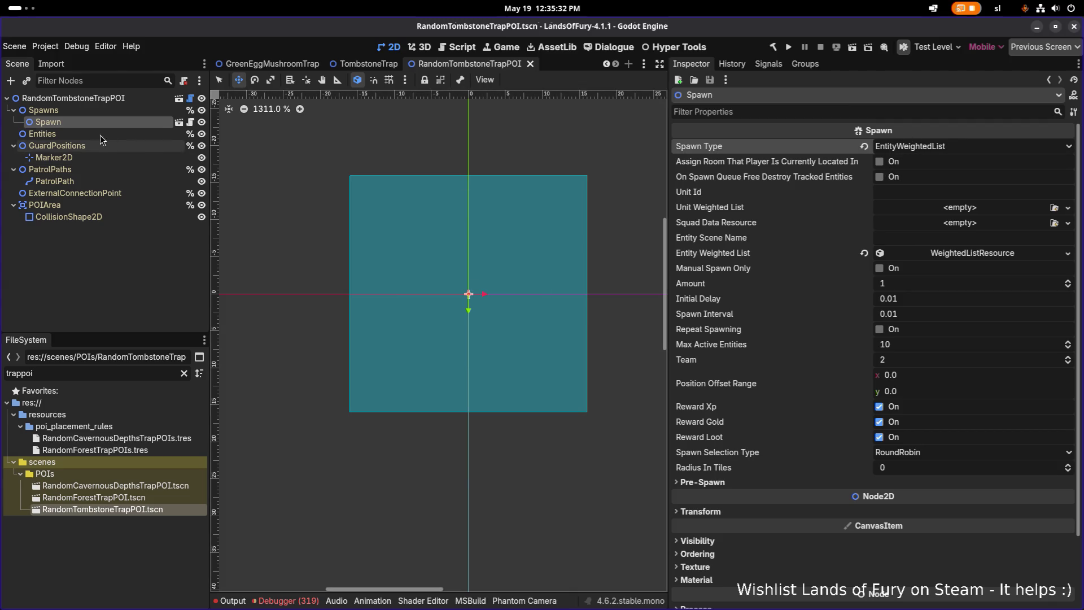
Review the Spawns, GuardPositions and root nodes, then expand Spawn's Weight By Variant entries.
{"action": "left_click", "coordinate": [100, 111]}
{"action": "left_click", "coordinate": [101, 121]}
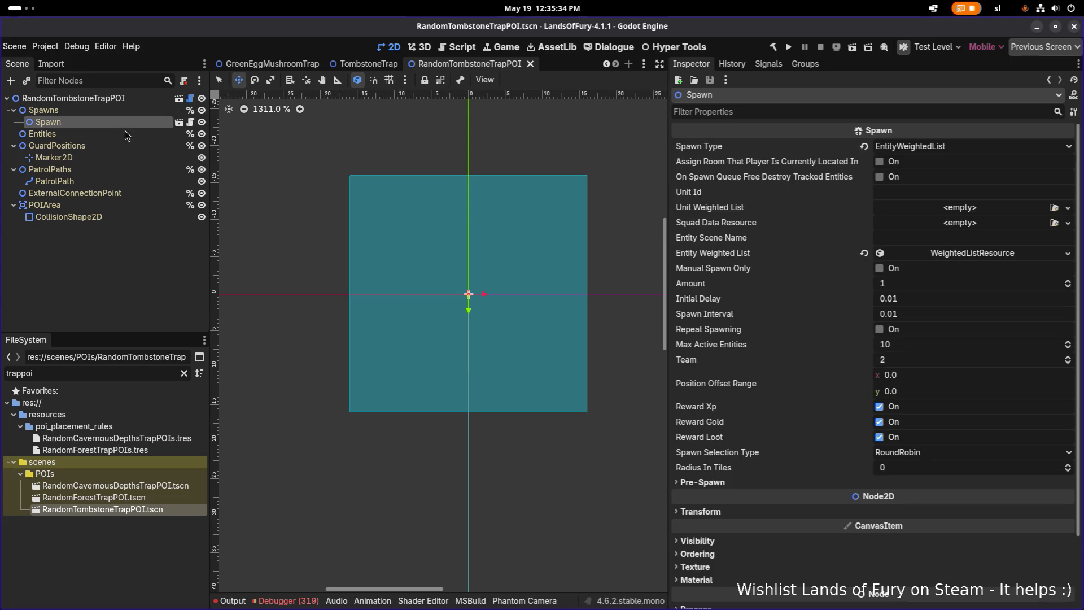
{"action": "left_click", "coordinate": [114, 146]}
{"action": "left_click", "coordinate": [116, 110]}
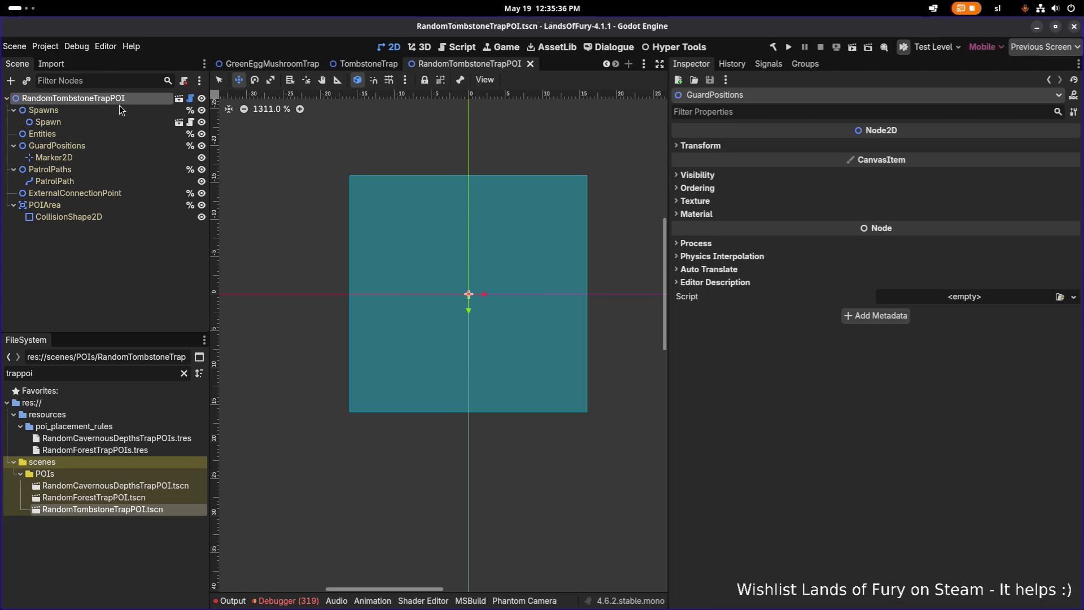
{"action": "left_click", "coordinate": [113, 120]}
{"action": "left_click", "coordinate": [107, 99]}
{"action": "left_click", "coordinate": [105, 122]}
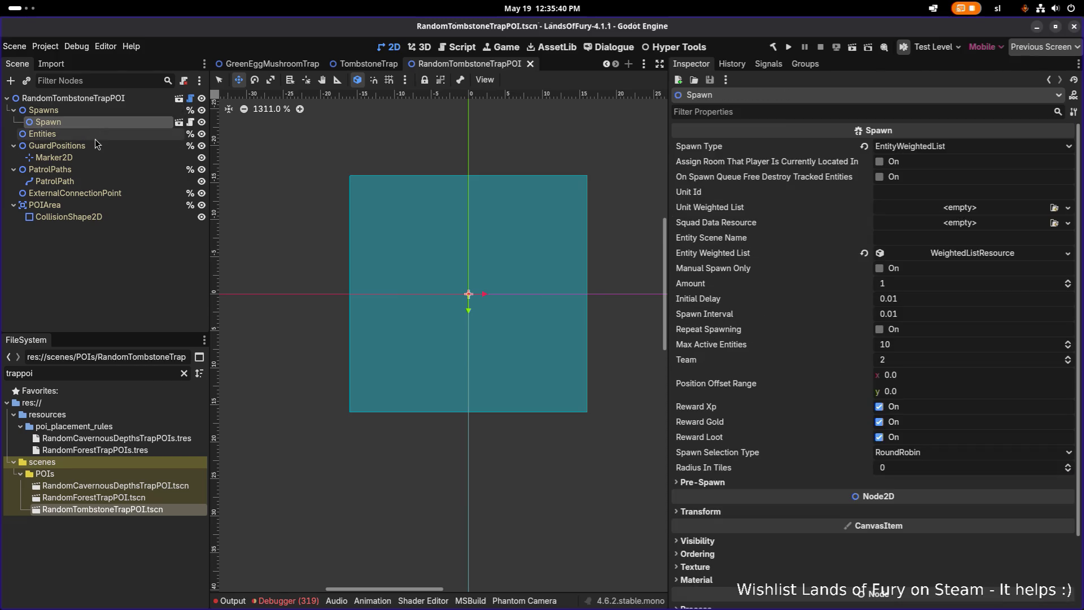
{"action": "left_click", "coordinate": [969, 254]}
{"action": "left_click", "coordinate": [962, 285]}
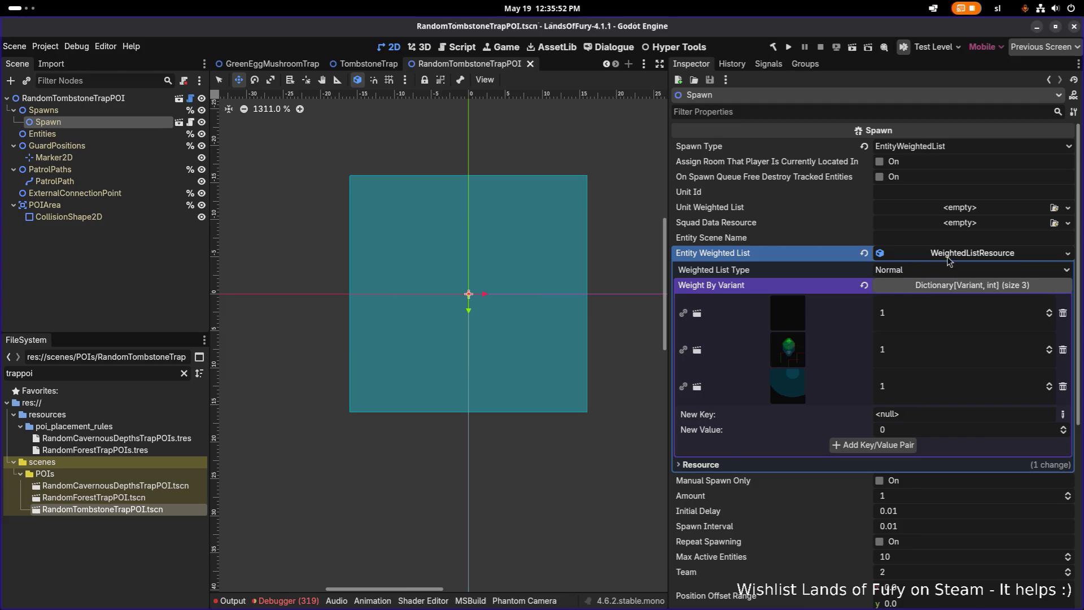
Make the Spawn node's Entity Weighted List unique (recursive) and save the scene.
{"action": "right_click", "coordinate": [951, 256]}
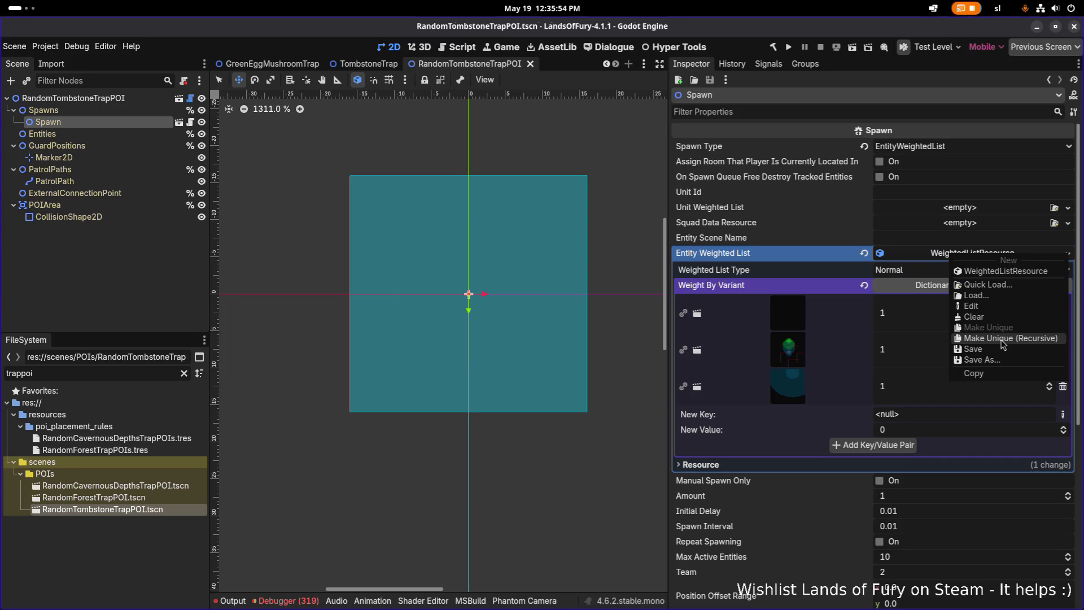
{"action": "left_click", "coordinate": [1004, 340]}
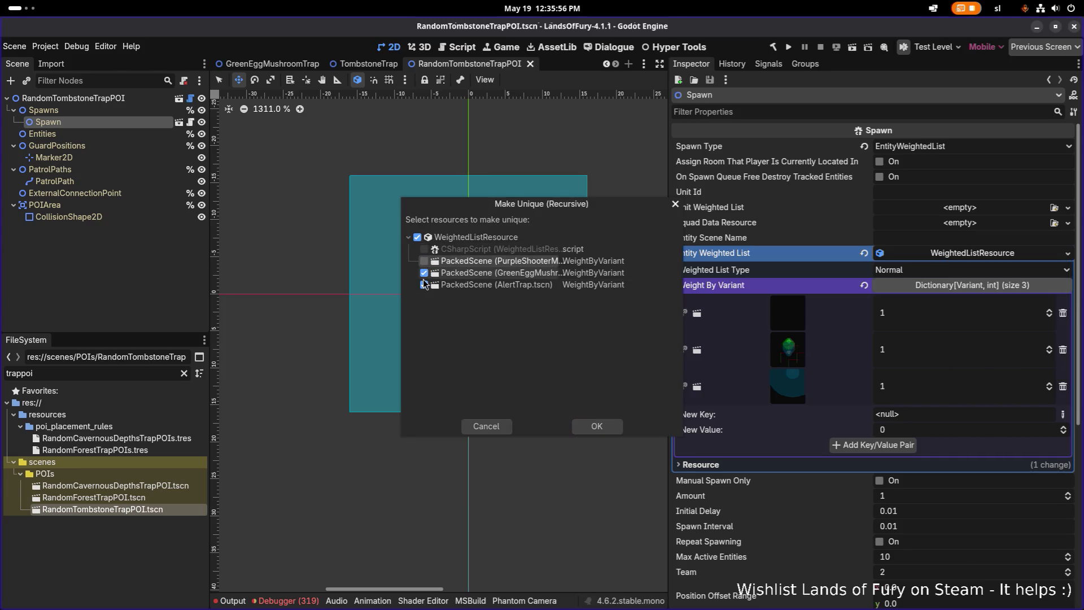
{"action": "left_click", "coordinate": [602, 431]}
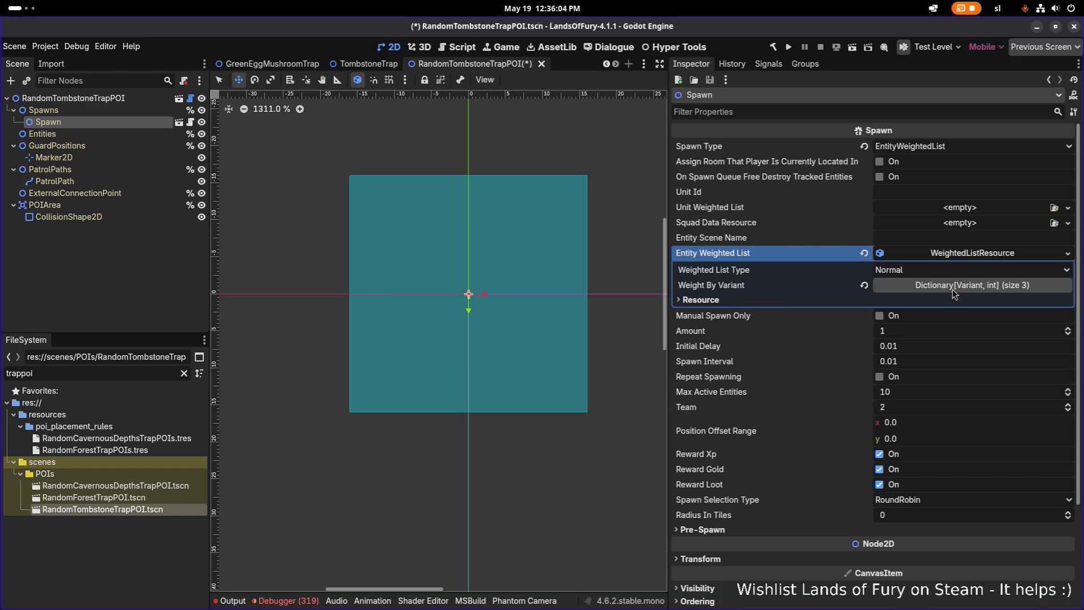
{"action": "left_click", "coordinate": [131, 157]}
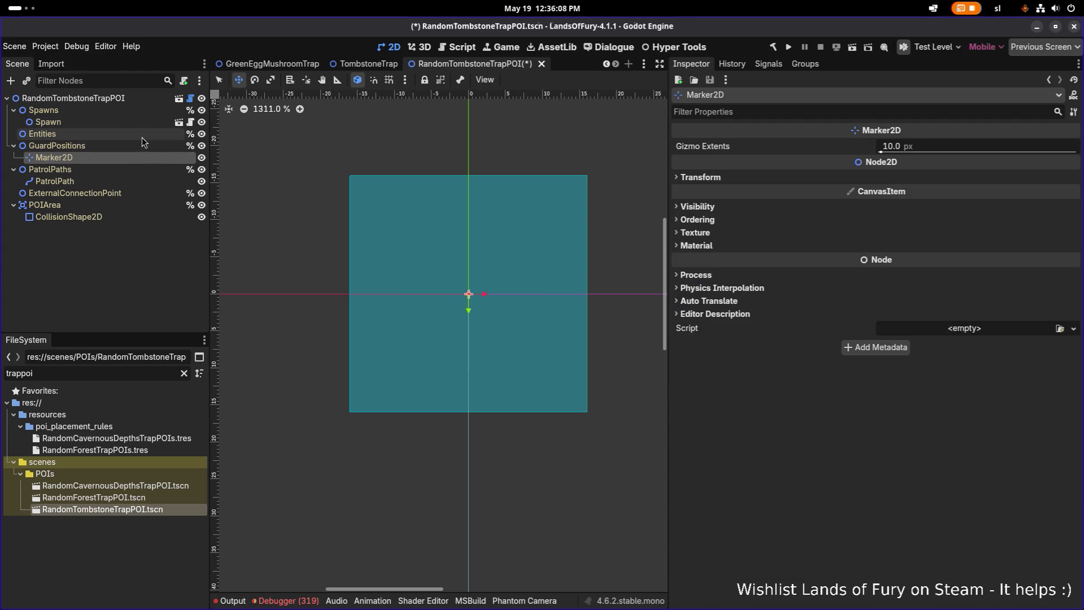
{"action": "left_click", "coordinate": [140, 122]}
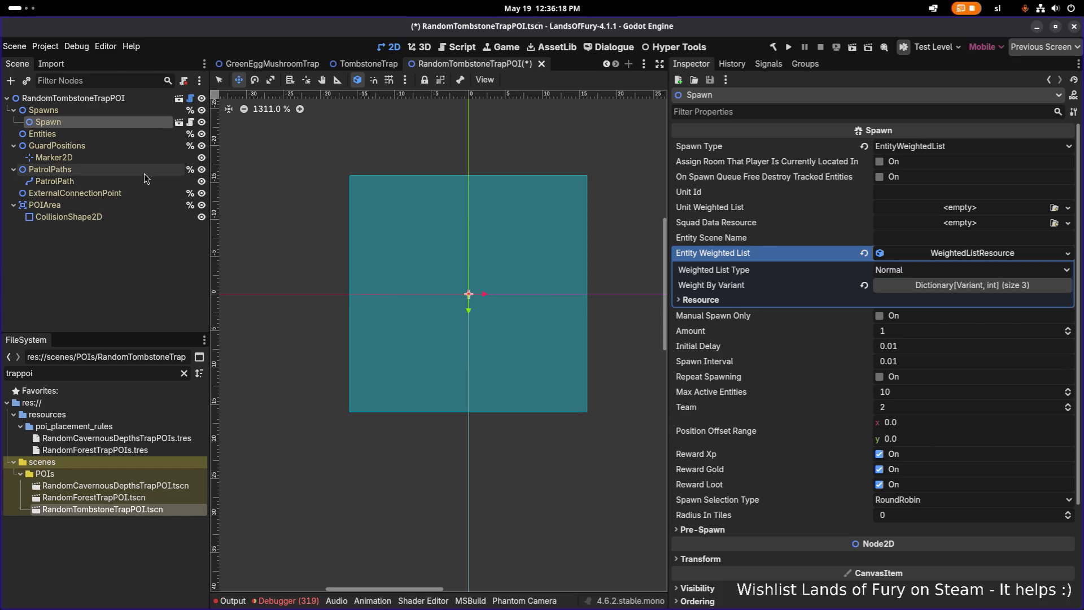
{"action": "mouse_move", "coordinate": [138, 199]}
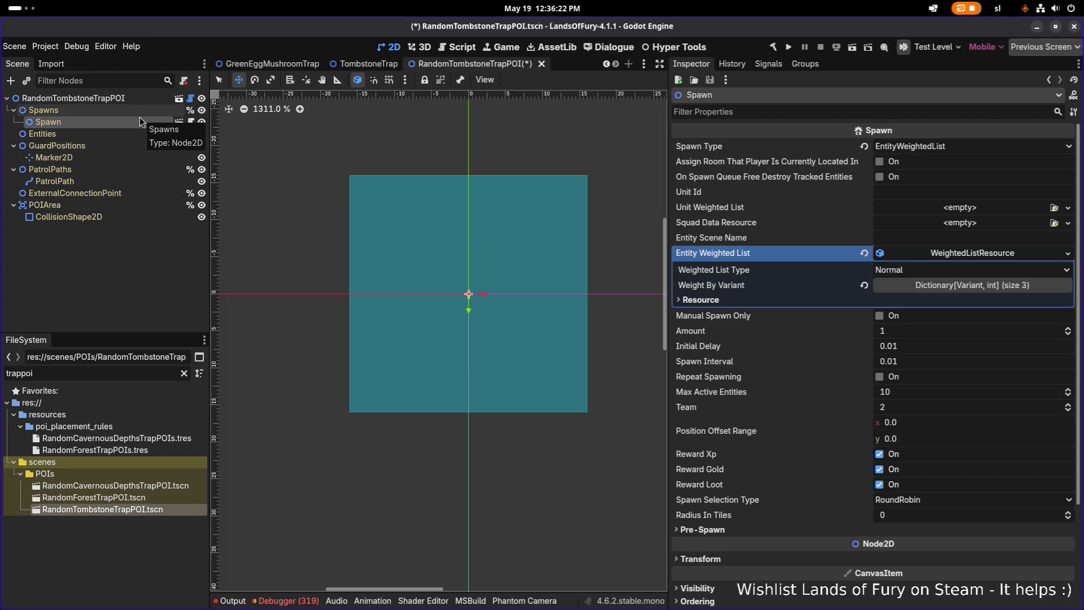
{"action": "key", "text": "ctrl+s"}
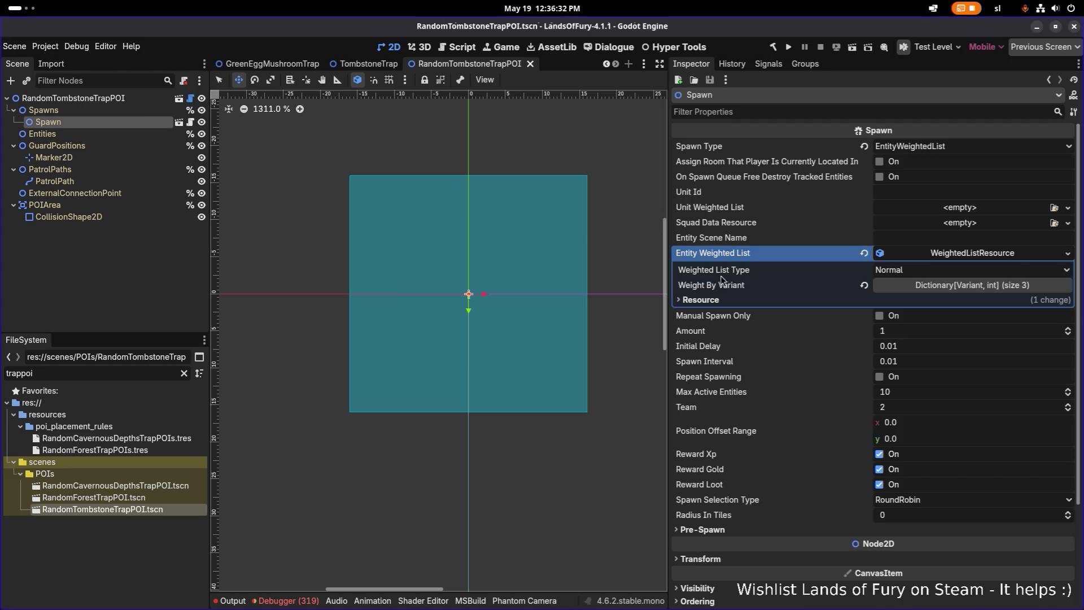
Add TombstoneTrap.tscn as a new Weight By Variant key with weight 1.
{"action": "left_click", "coordinate": [978, 289]}
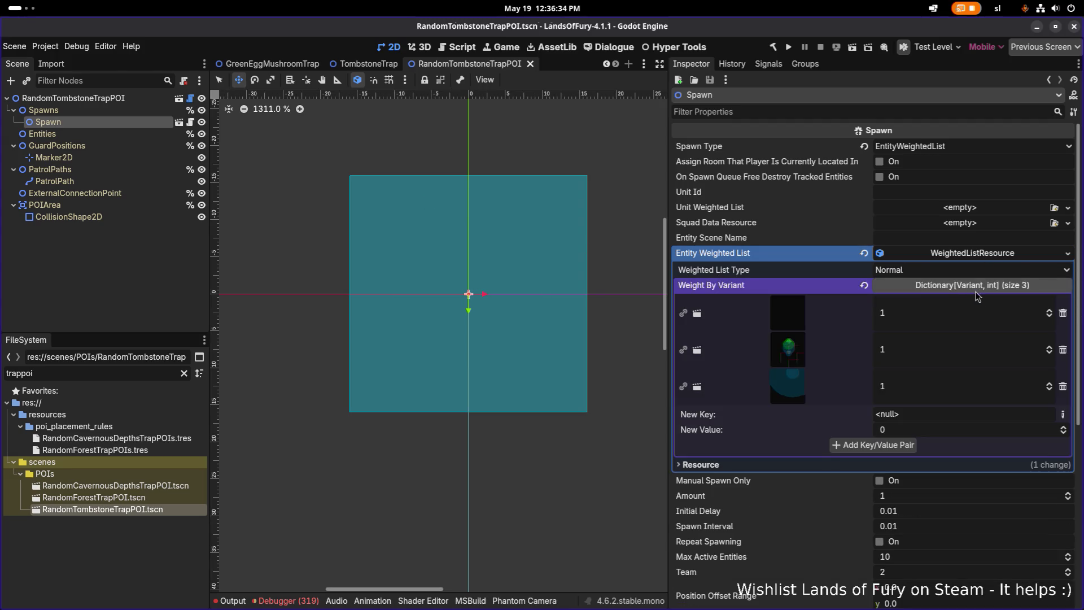
{"action": "left_click", "coordinate": [1063, 414]}
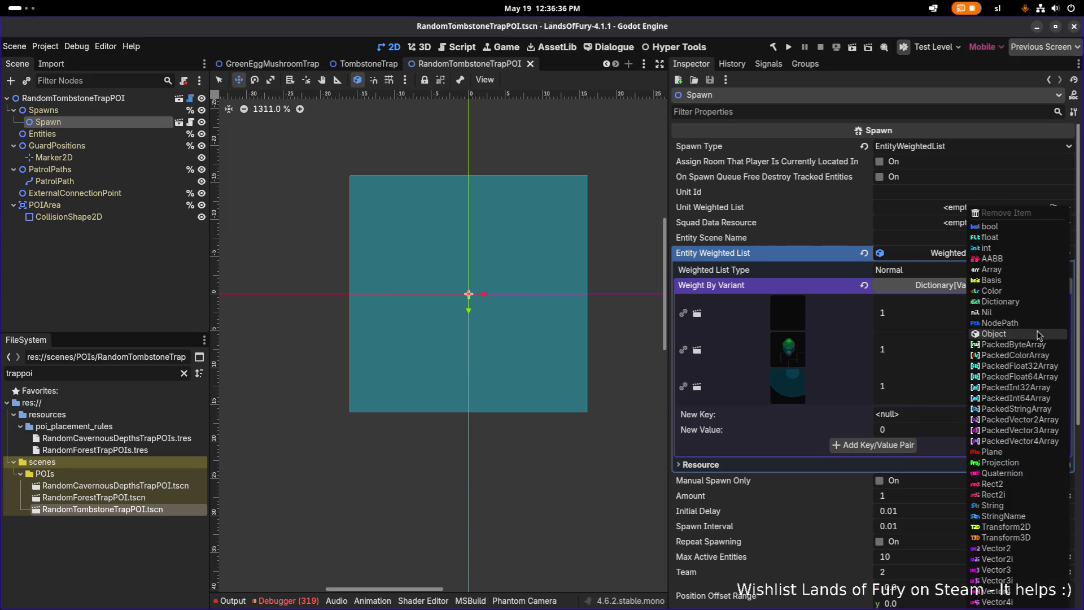
{"action": "left_click", "coordinate": [994, 334]}
{"action": "left_click", "coordinate": [1036, 415]}
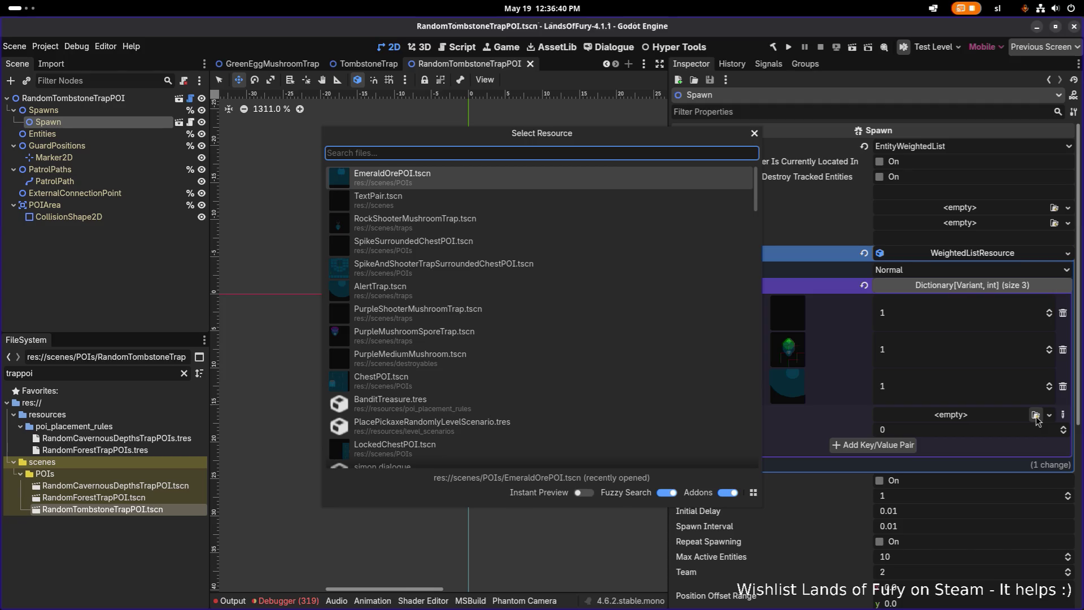
{"action": "type", "text": "spawn"}
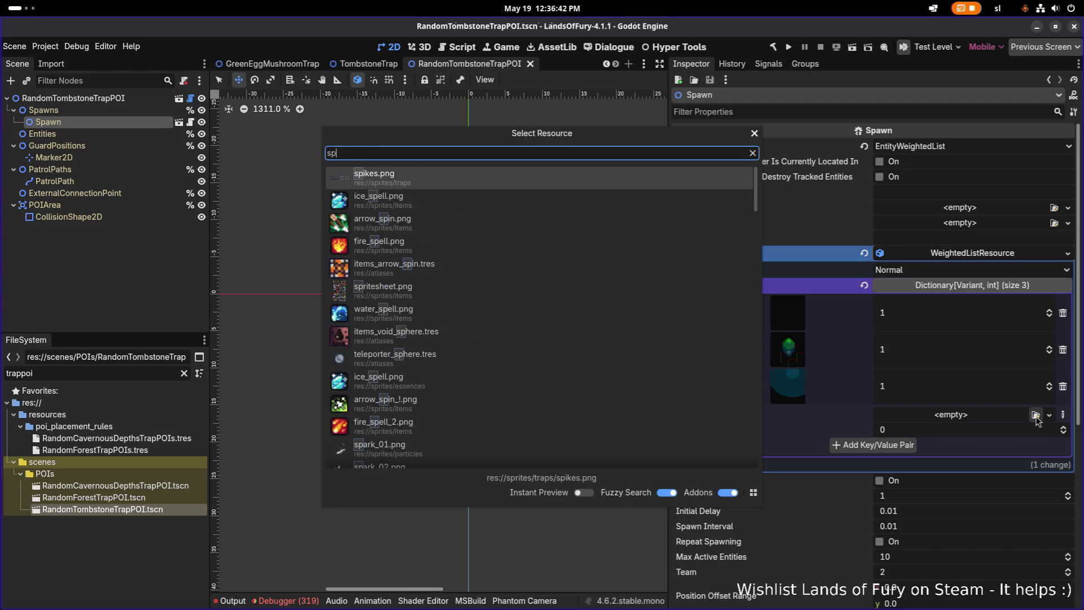
{"action": "key", "text": "ctrl+a"}
{"action": "type", "text": "trap"}
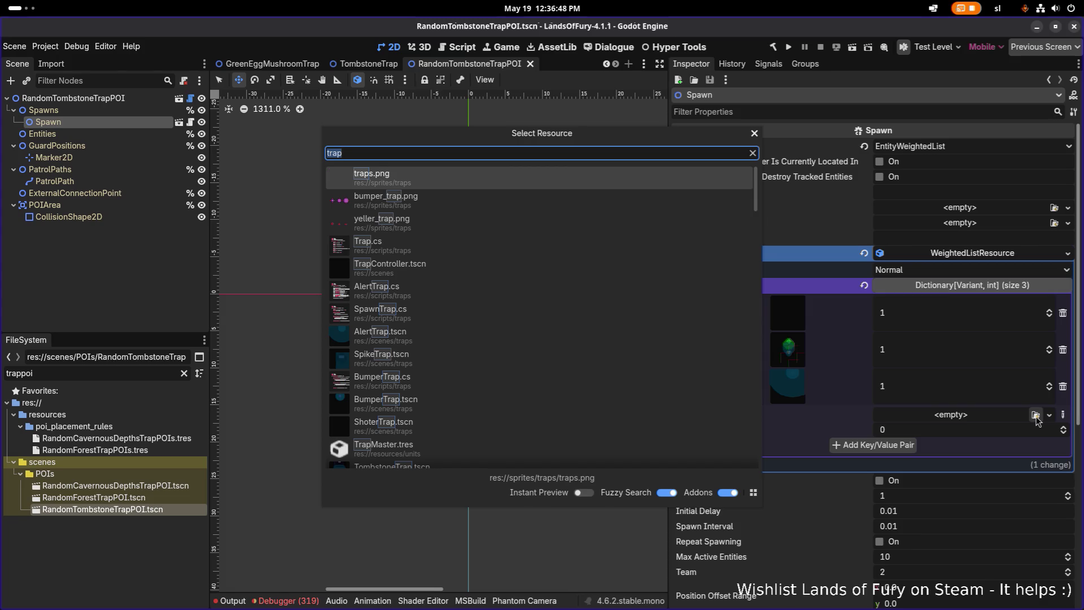
{"action": "type", "text": "tomb"}
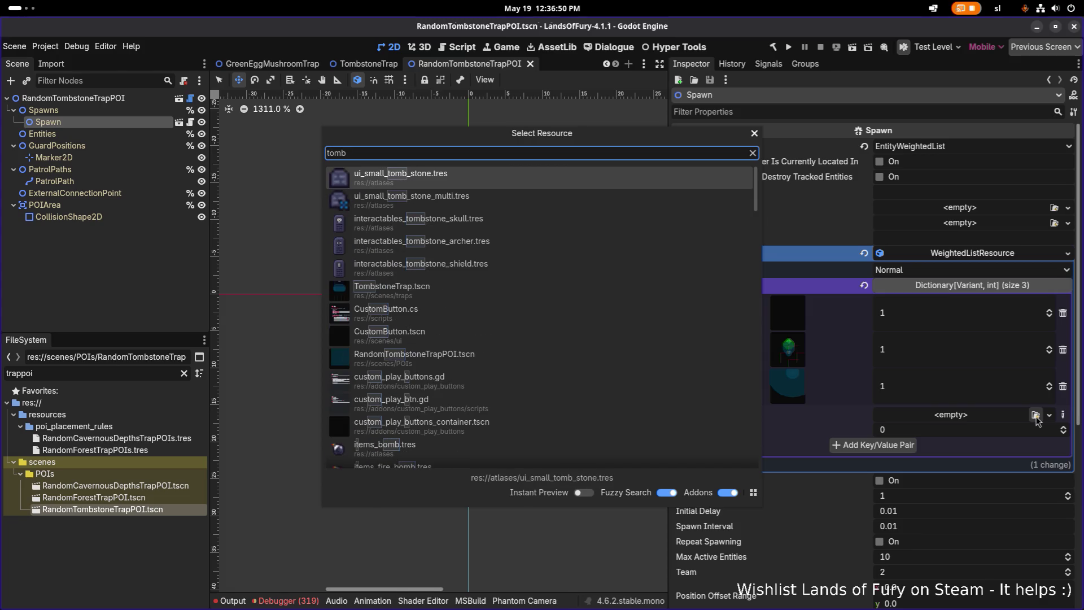
{"action": "type", "text": "sto"}
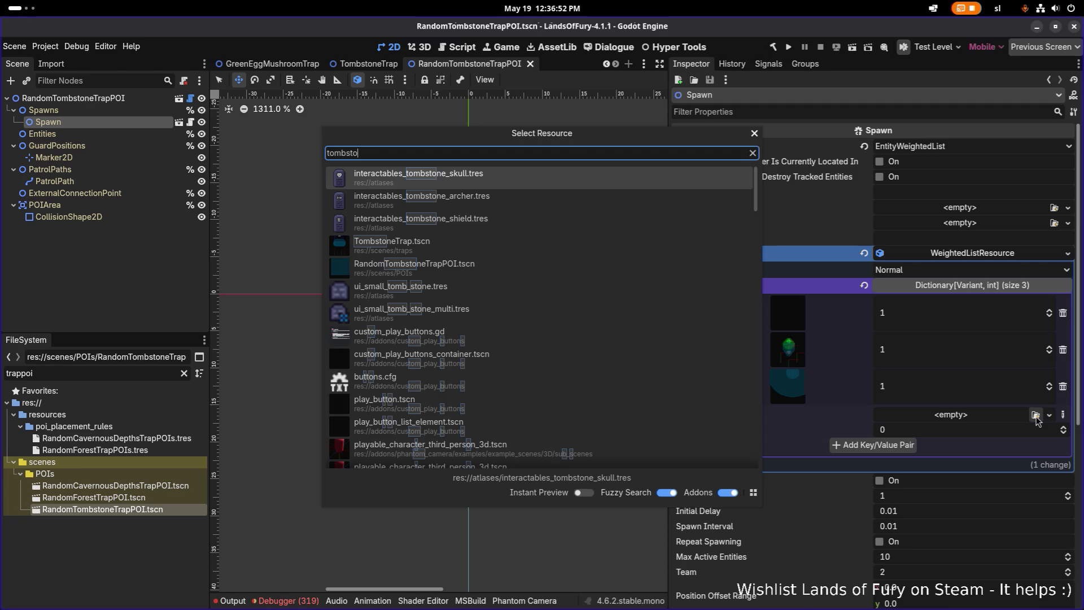
{"action": "key", "text": "Down"}
{"action": "key", "text": "Down"}
{"action": "key", "text": "Down"}
{"action": "key", "text": "Return"}
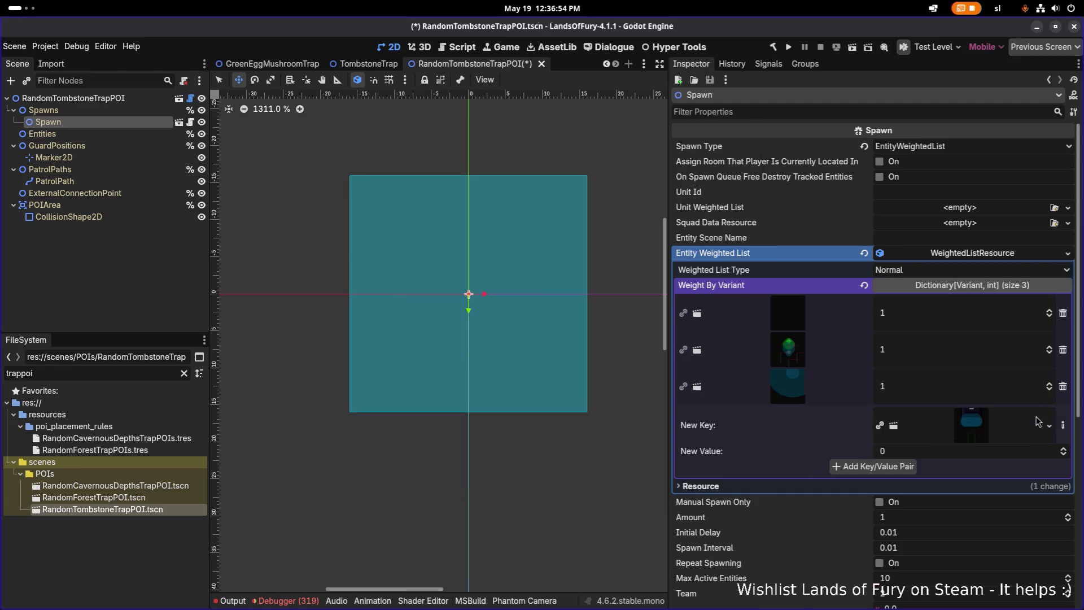
{"action": "left_click", "coordinate": [910, 466]}
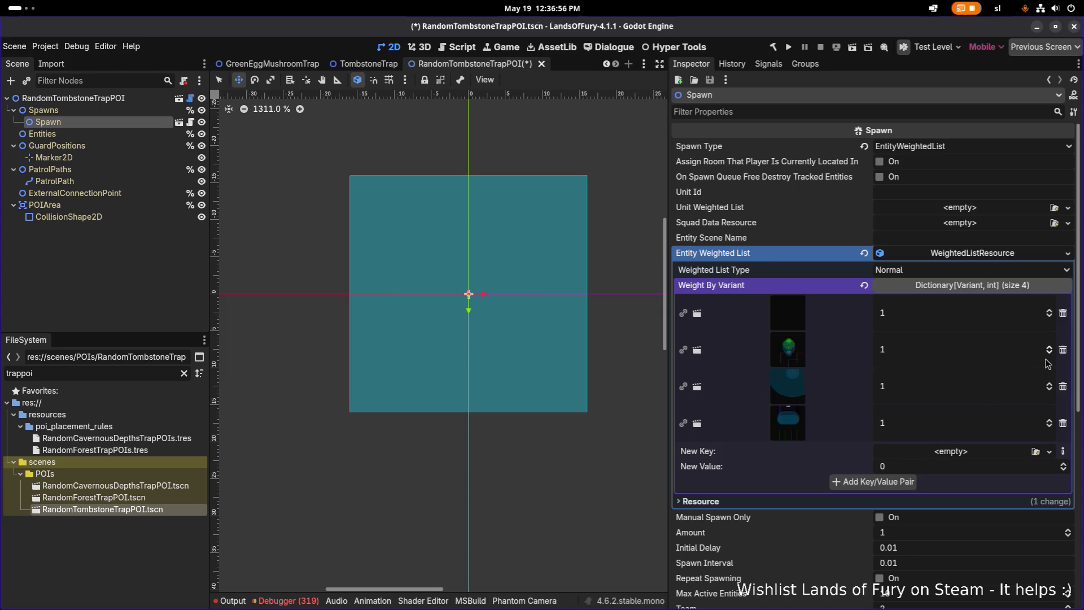
Delete the three old variant entries, leaving only TombstoneTrap, and save.
{"action": "left_click", "coordinate": [1063, 312]}
{"action": "left_click", "coordinate": [1063, 313]}
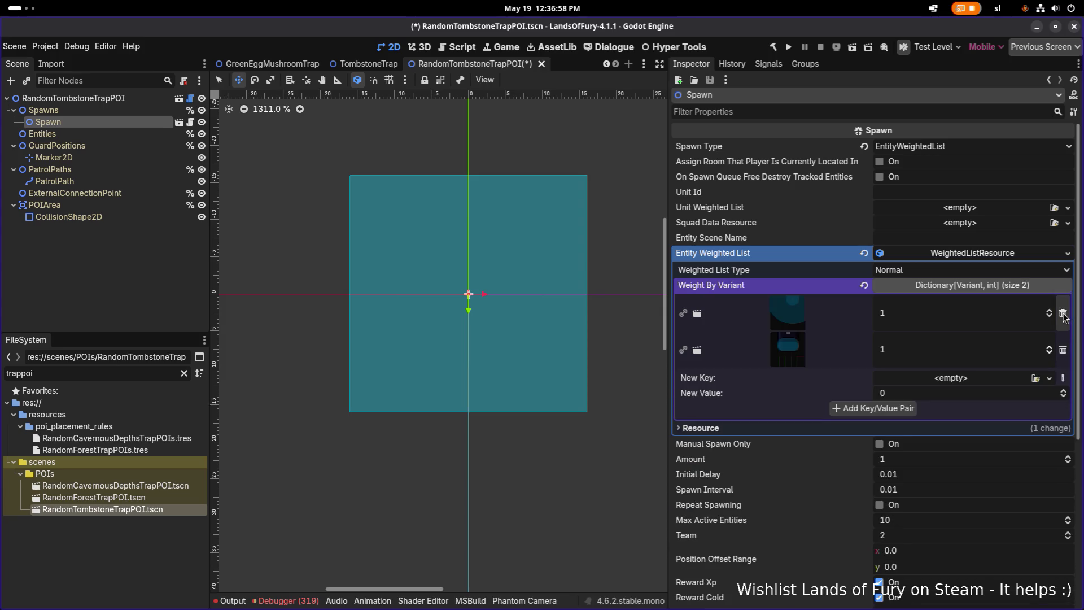
{"action": "left_click", "coordinate": [1063, 313]}
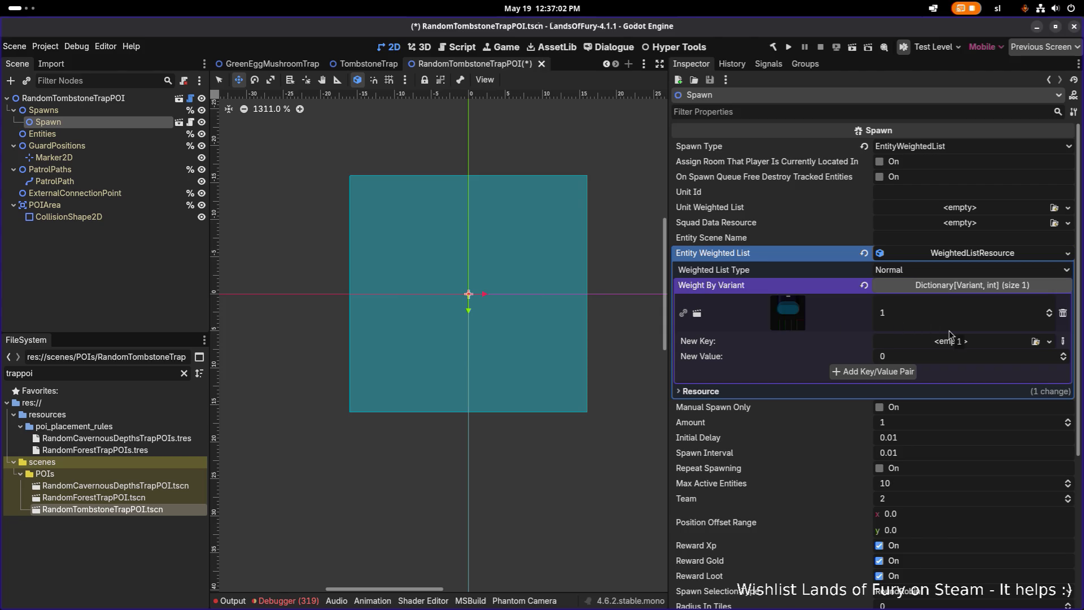
{"action": "key", "text": "ctrl+s"}
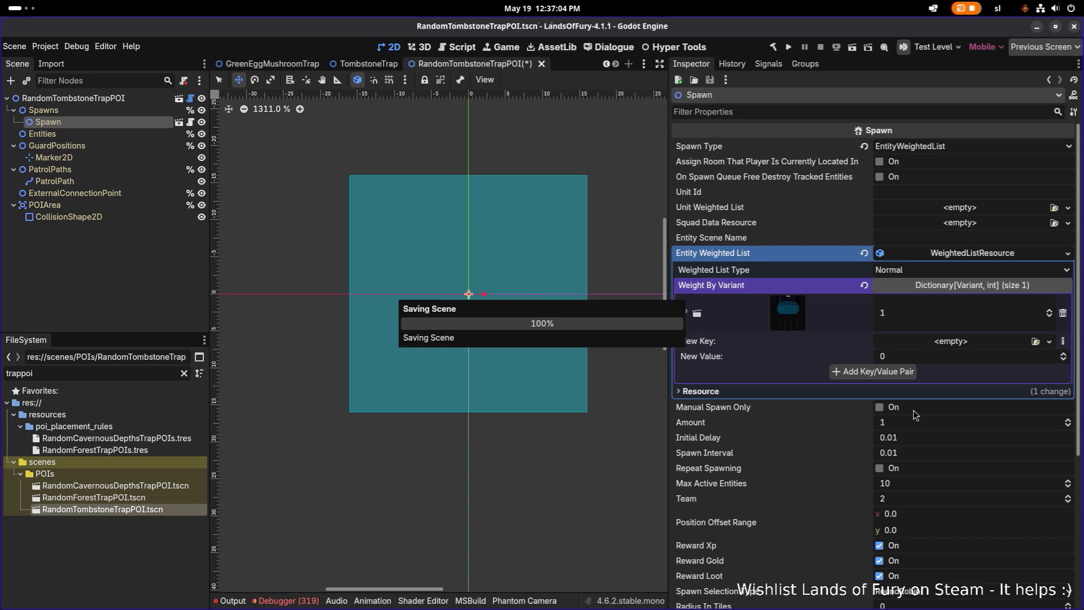
Set Spawn Amount to 3 and Spawn Selection Type to RandomNoRepeat, then select the guard marker.
{"action": "left_click", "coordinate": [907, 428]}
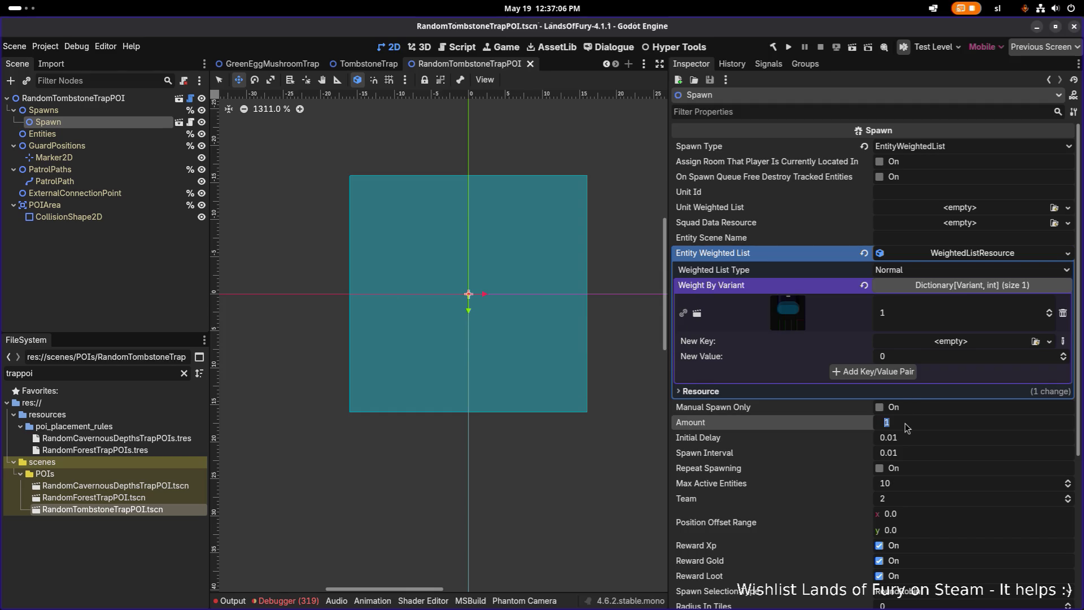
{"action": "type", "text": "3"}
{"action": "key", "text": "Return"}
{"action": "scroll", "coordinate": [906, 429], "scroll_direction": "down", "scroll_amount": 2}
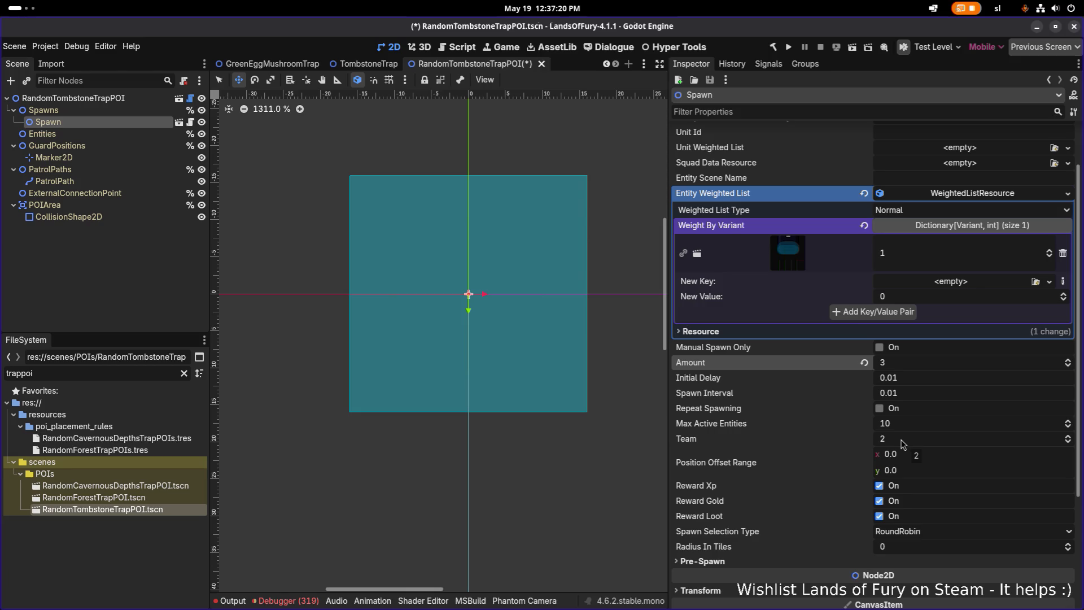
{"action": "left_click", "coordinate": [903, 535]}
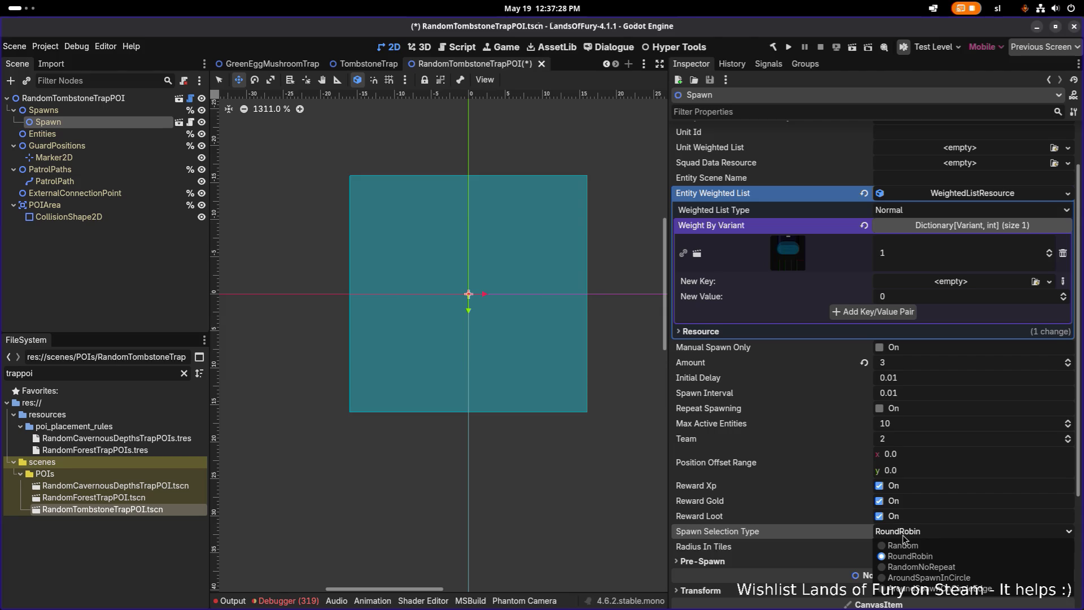
{"action": "left_click", "coordinate": [902, 535]}
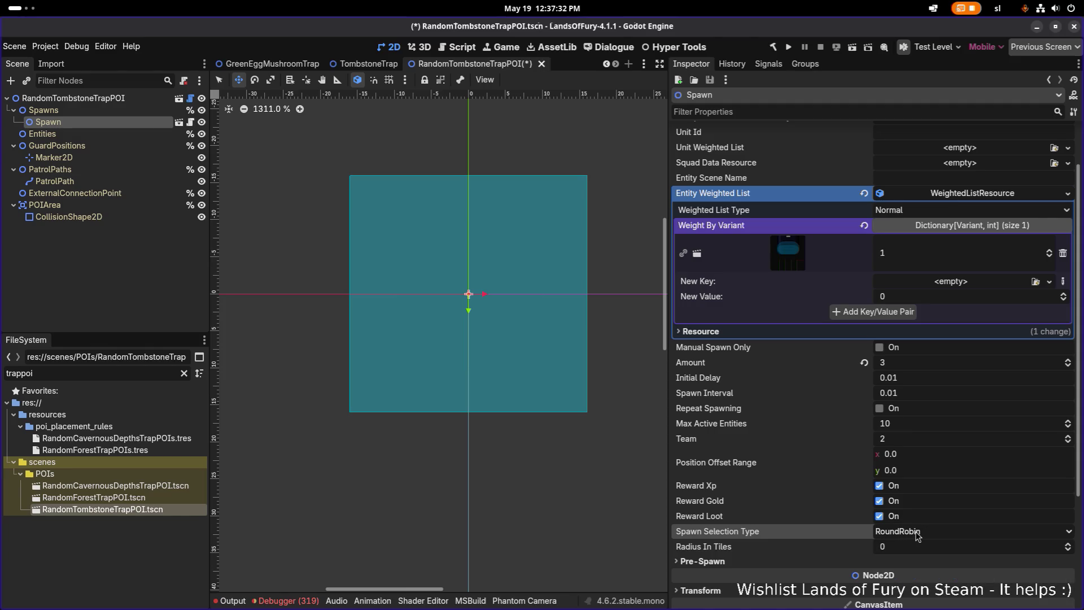
{"action": "left_click", "coordinate": [918, 535]}
{"action": "left_click", "coordinate": [927, 574]}
{"action": "left_click", "coordinate": [90, 146]}
{"action": "left_click", "coordinate": [79, 159]}
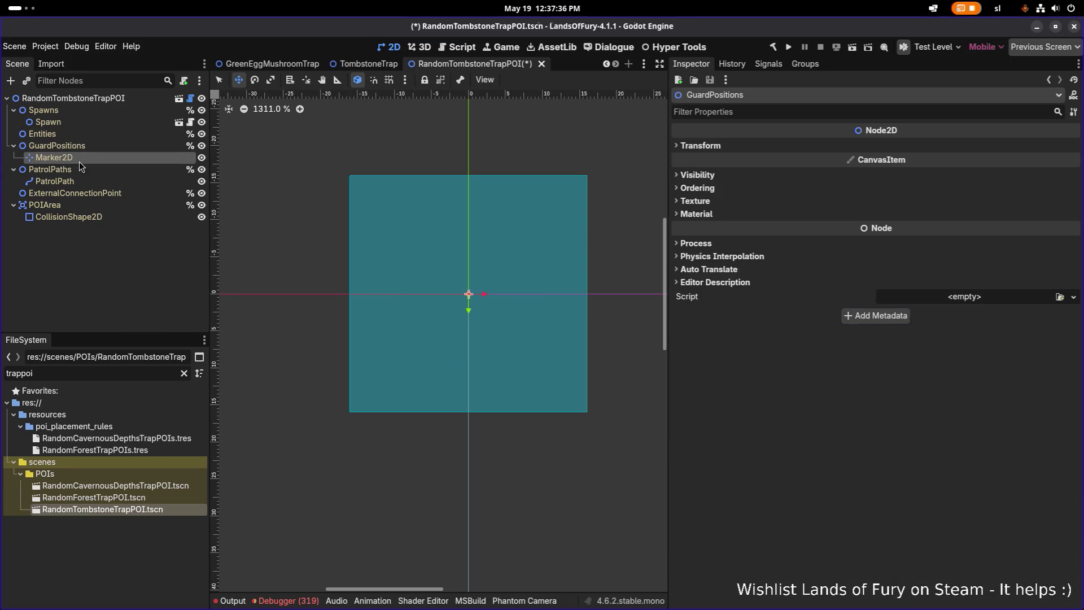
Paste the guard marker copies under Spawn and move the first marker left of centre.
{"action": "left_click", "coordinate": [86, 121]}
{"action": "key", "text": "ctrl+v"}
{"action": "key", "text": "ctrl+v"}
{"action": "key", "text": "ctrl+v"}
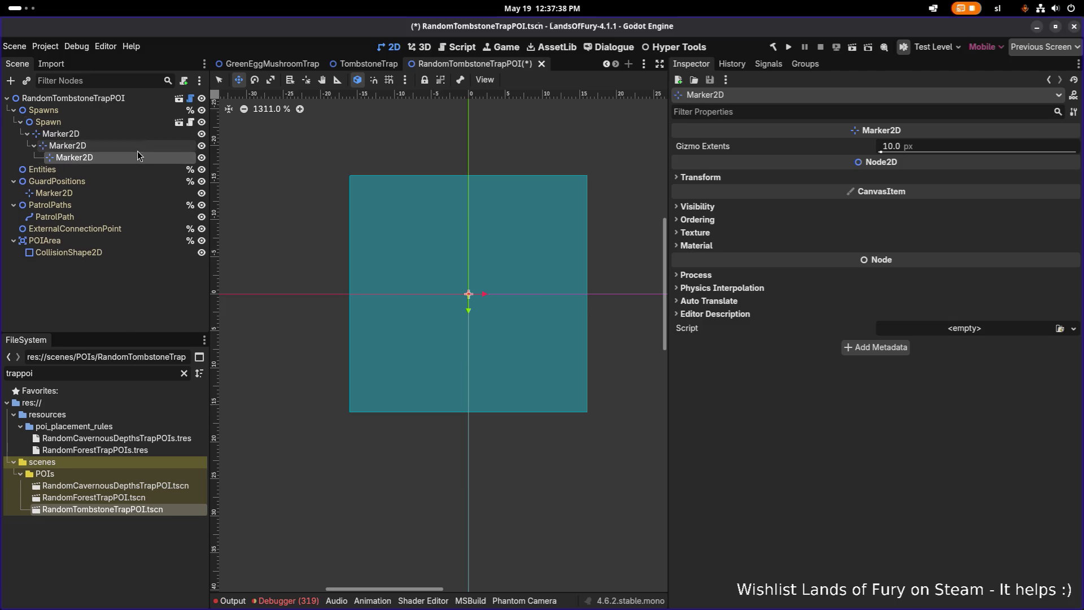
{"action": "mouse_move", "coordinate": [116, 145]}
{"action": "left_mouse_down"}
{"action": "mouse_move", "coordinate": [95, 120]}
{"action": "mouse_move", "coordinate": [91, 152]}
{"action": "mouse_move", "coordinate": [89, 141]}
{"action": "mouse_move", "coordinate": [76, 164]}
{"action": "left_mouse_up"}
{"action": "left_click", "coordinate": [60, 134]}
{"action": "key", "text": "q"}
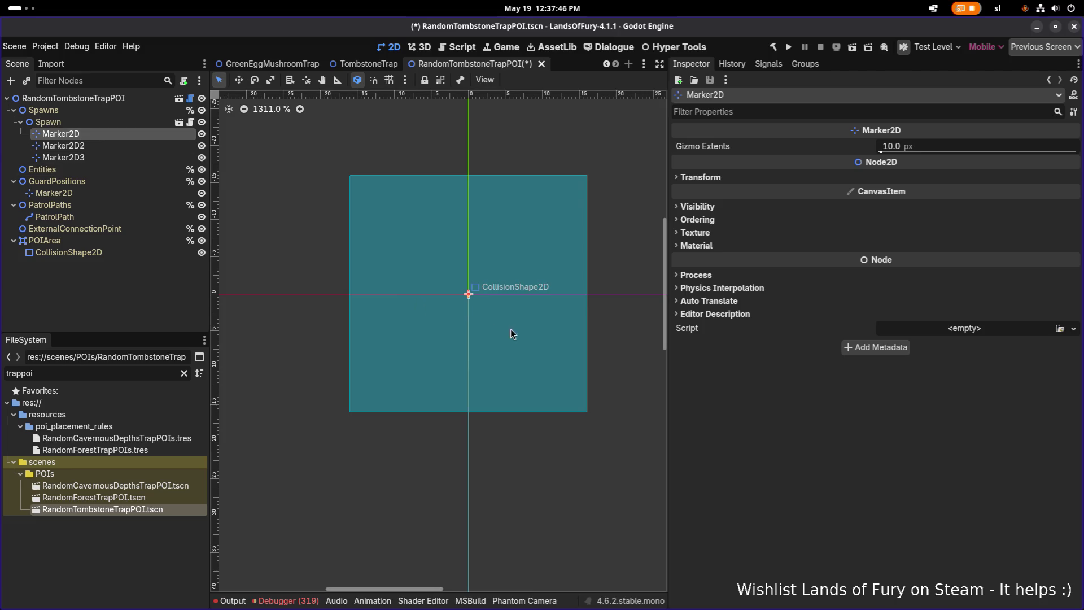
{"action": "key", "text": "w"}
{"action": "mouse_move", "coordinate": [481, 296]}
{"action": "left_mouse_down"}
{"action": "mouse_move", "coordinate": [418, 298]}
{"action": "mouse_move", "coordinate": [471, 260]}
{"action": "mouse_move", "coordinate": [468, 250]}
{"action": "mouse_move", "coordinate": [468, 322]}
{"action": "mouse_move", "coordinate": [469, 293]}
{"action": "left_mouse_up"}
Move a marker right of centre, duplicate it below centre, and save the scene.
{"action": "left_click", "coordinate": [84, 146]}
{"action": "key", "text": "ctrl+z"}
{"action": "left_click", "coordinate": [137, 157]}
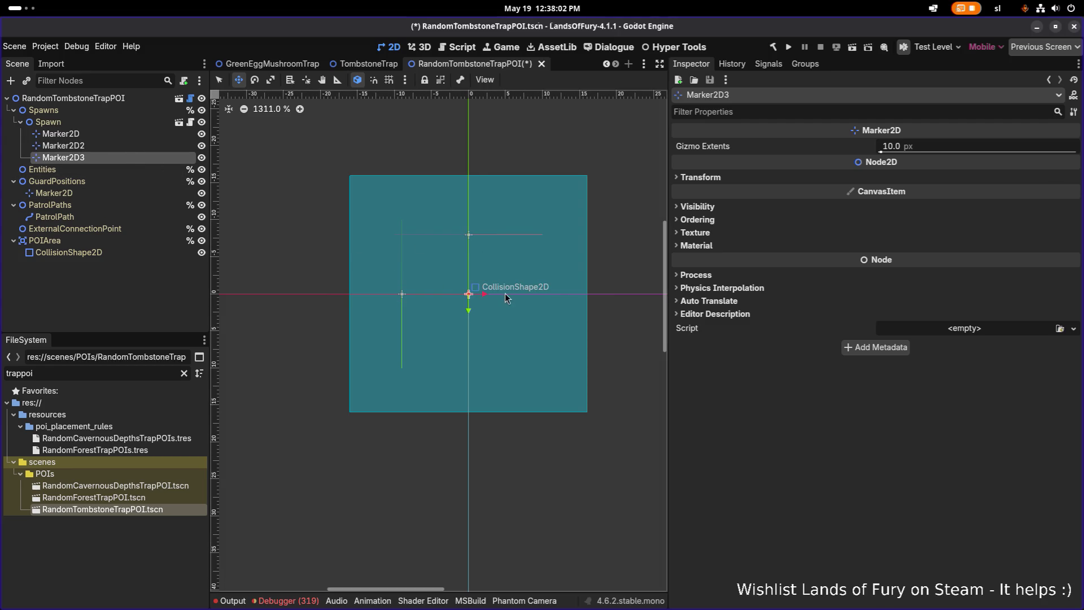
{"action": "left_click_drag", "start_coordinate": [489, 294], "coordinate": [548, 296]}
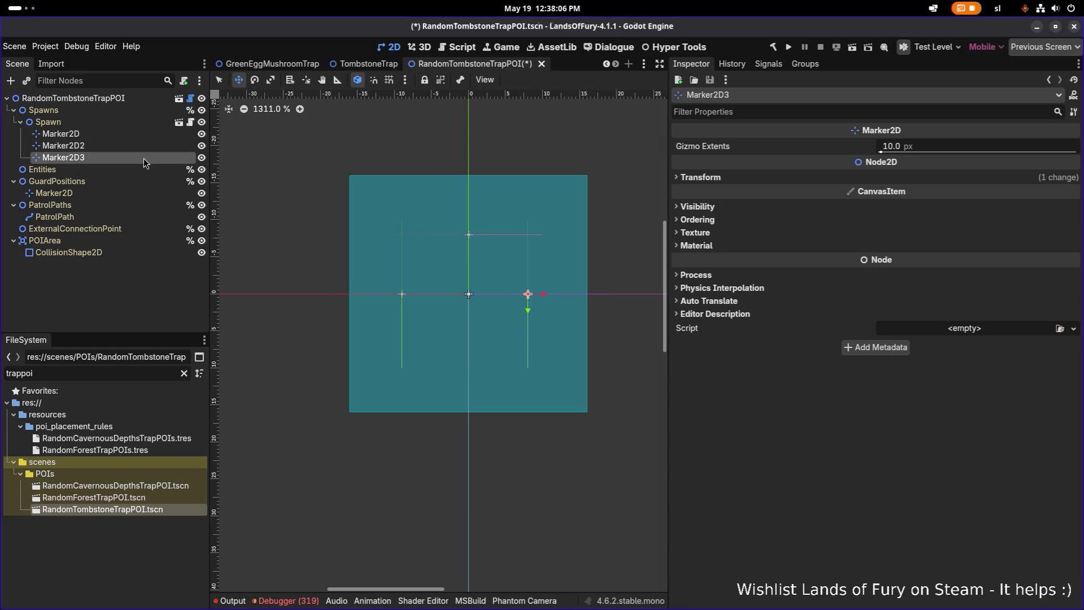
{"action": "key", "text": "ctrl+d"}
{"action": "mouse_move", "coordinate": [528, 310]}
{"action": "left_mouse_down"}
{"action": "mouse_move", "coordinate": [525, 373]}
{"action": "mouse_move", "coordinate": [483, 355]}
{"action": "mouse_move", "coordinate": [469, 371]}
{"action": "left_mouse_up"}
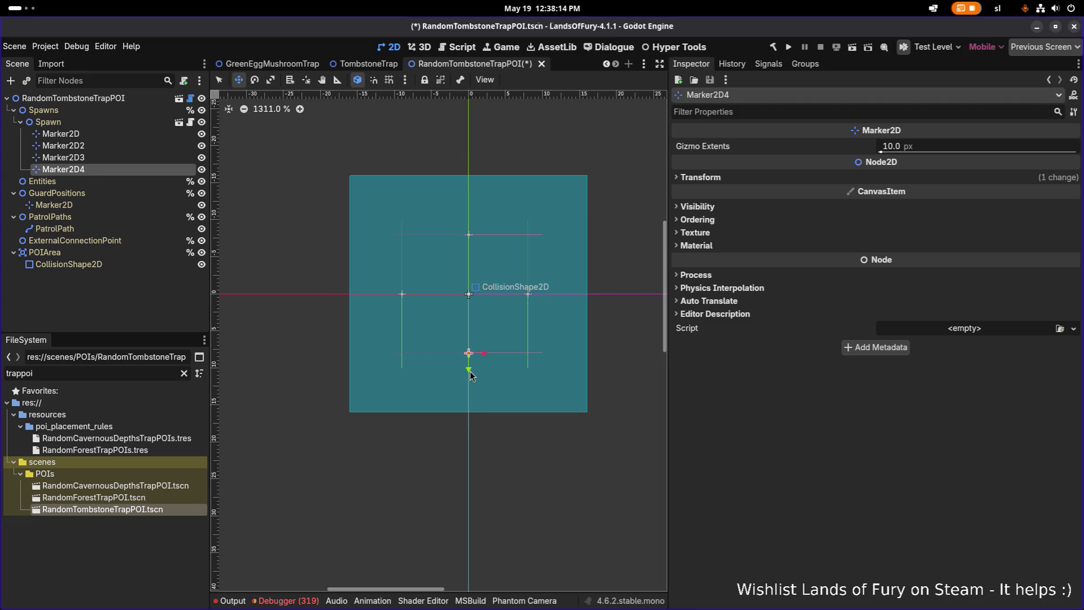
{"action": "key", "text": "ctrl+s"}
{"action": "left_click", "coordinate": [119, 122]}
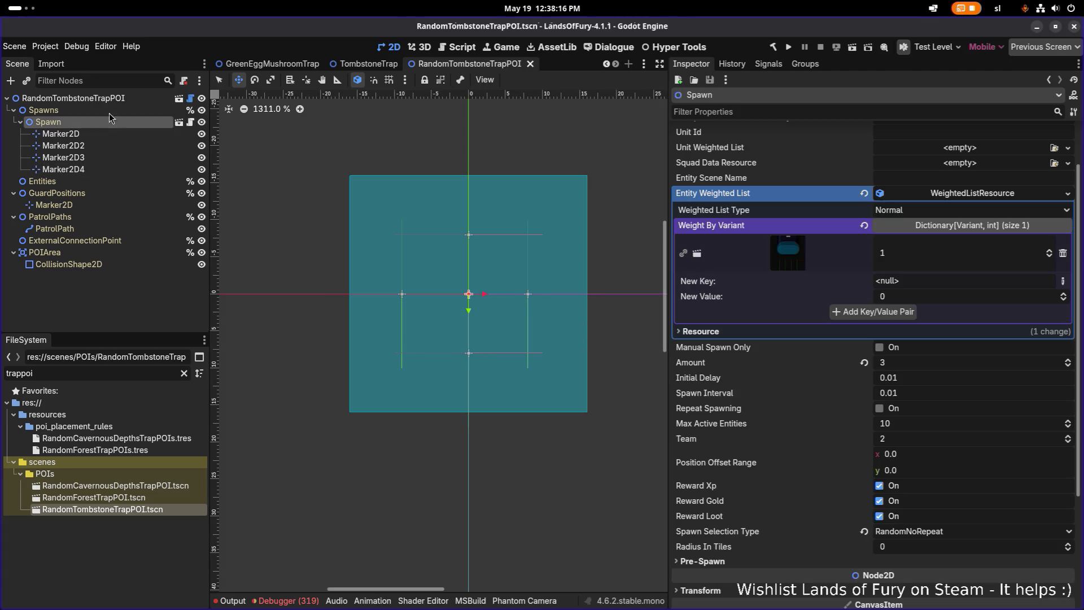
Measure the distance between two spawn markers with the Ruler tool.
{"action": "left_click", "coordinate": [109, 98]}
{"action": "left_click", "coordinate": [116, 101]}
{"action": "left_click", "coordinate": [112, 111]}
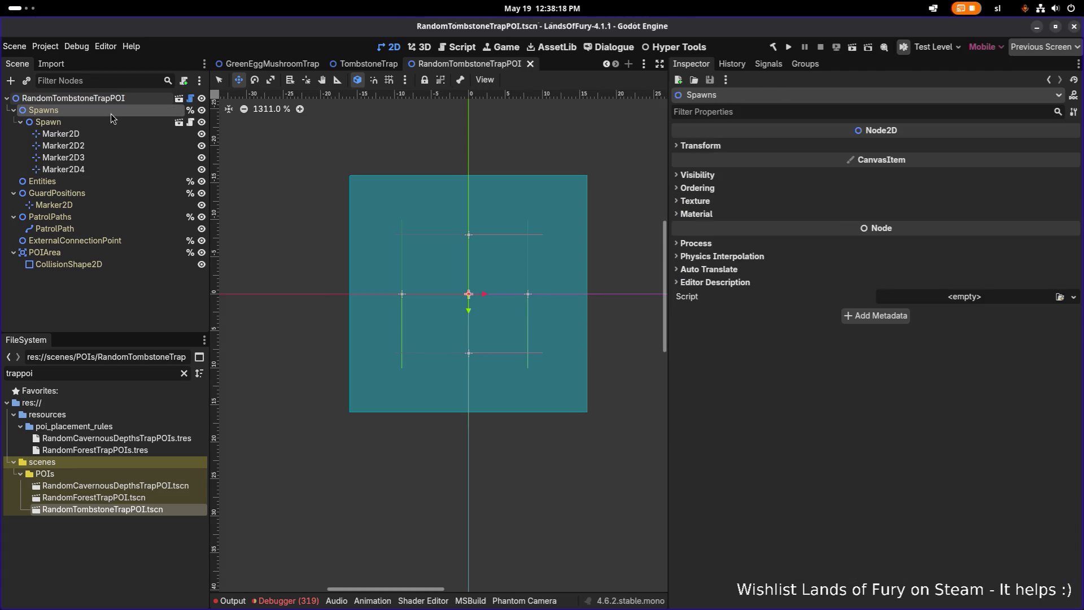
{"action": "left_click", "coordinate": [113, 99]}
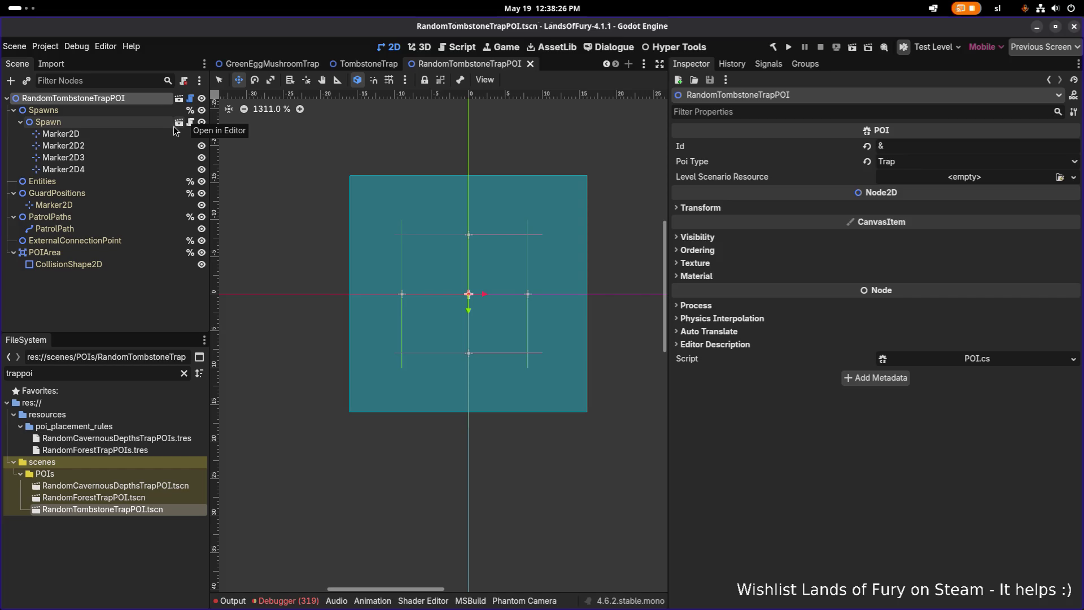
{"action": "mouse_move", "coordinate": [709, 227]}
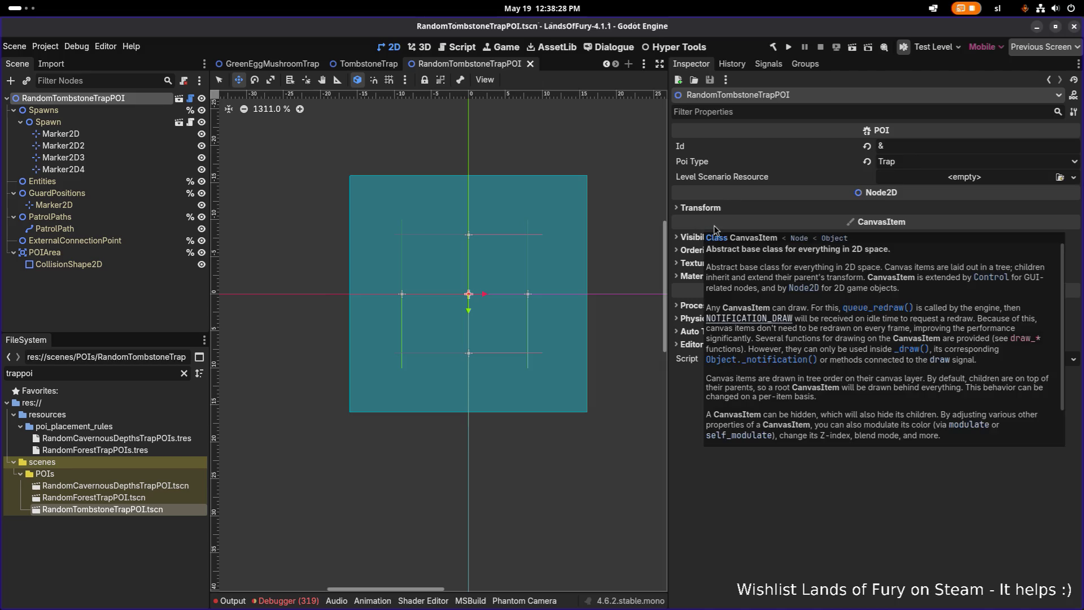
{"action": "mouse_move", "coordinate": [988, 195]}
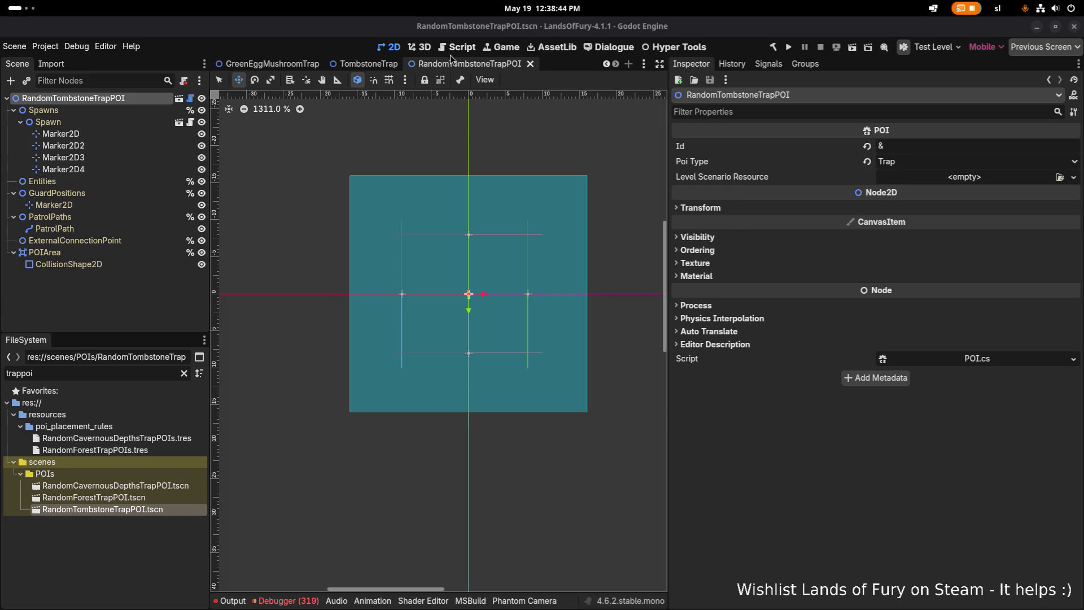
{"action": "left_click", "coordinate": [337, 79]}
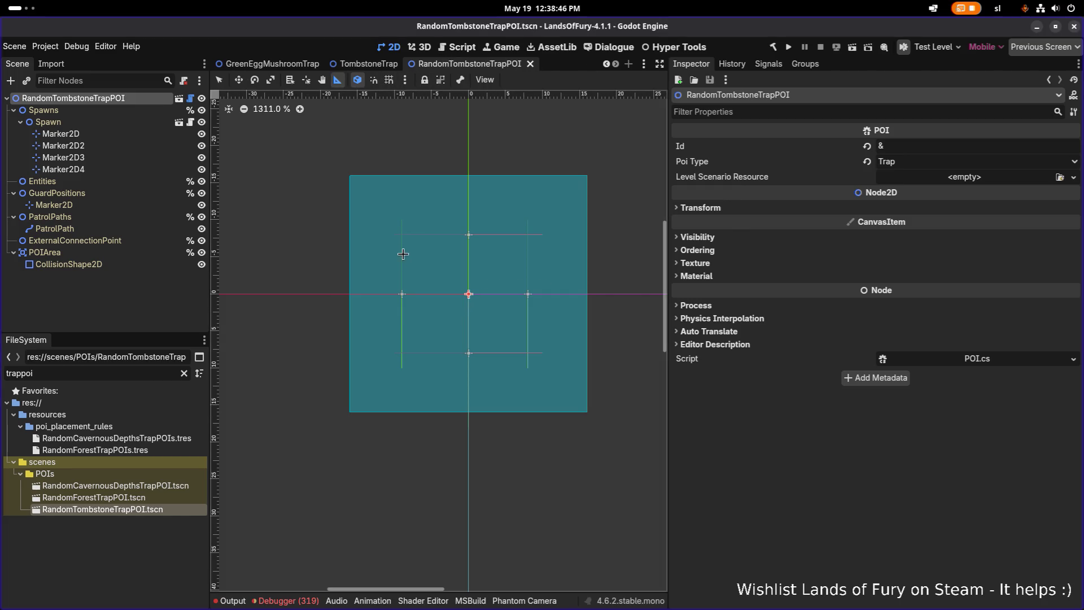
{"action": "scroll", "coordinate": [402, 276], "scroll_direction": "up", "scroll_amount": 3}
{"action": "left_click_drag", "start_coordinate": [402, 299], "coordinate": [491, 300]}
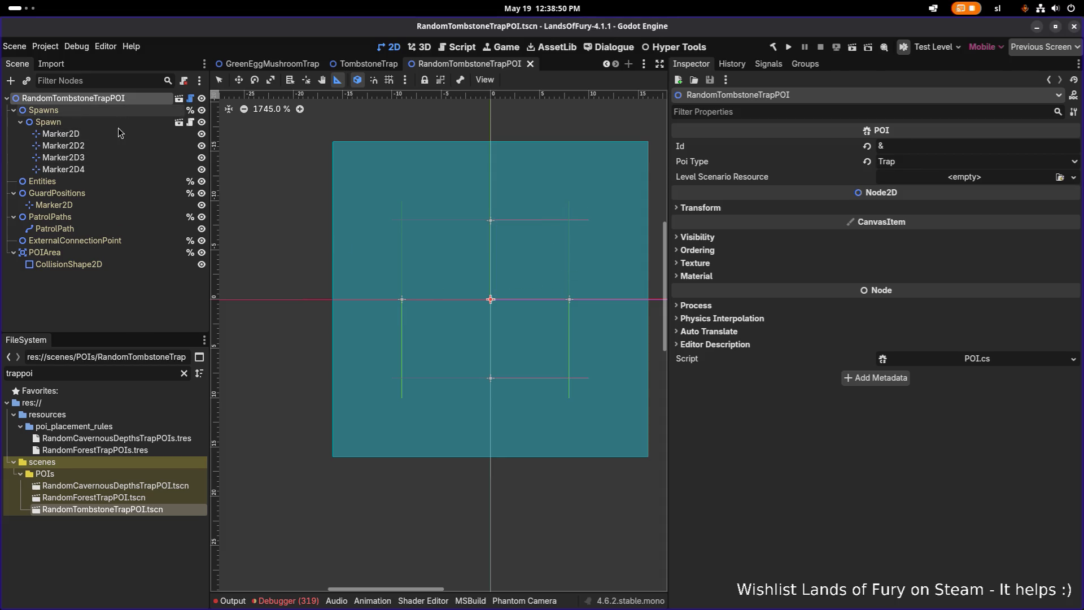
Set the POIArea's RectangleShape2D size to 64 × 64.
{"action": "left_click", "coordinate": [104, 265]}
{"action": "left_click", "coordinate": [941, 150]}
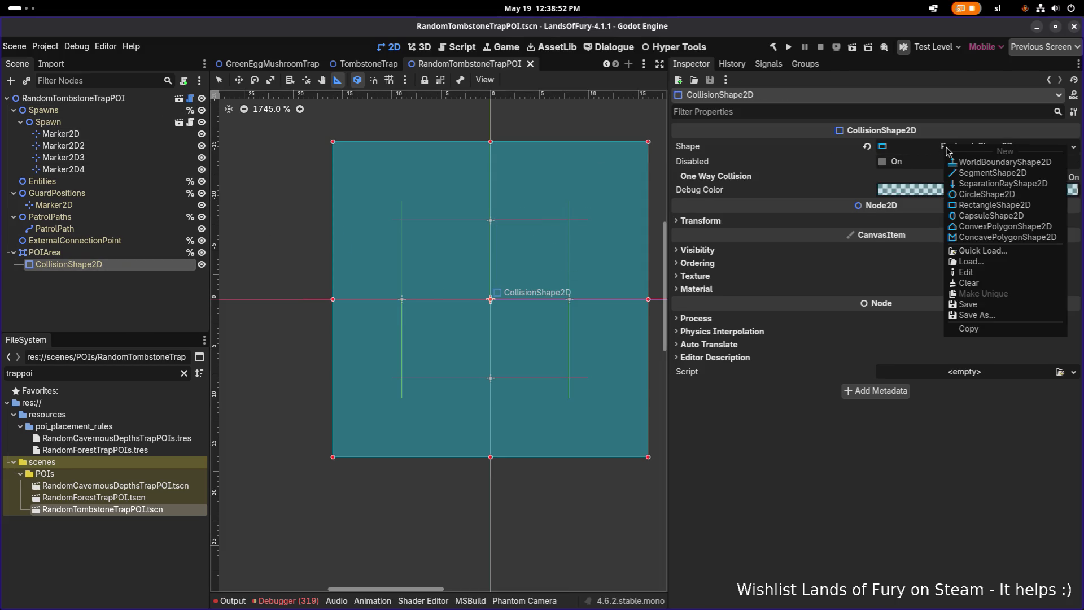
{"action": "left_click", "coordinate": [757, 496]}
{"action": "left_click", "coordinate": [961, 150]}
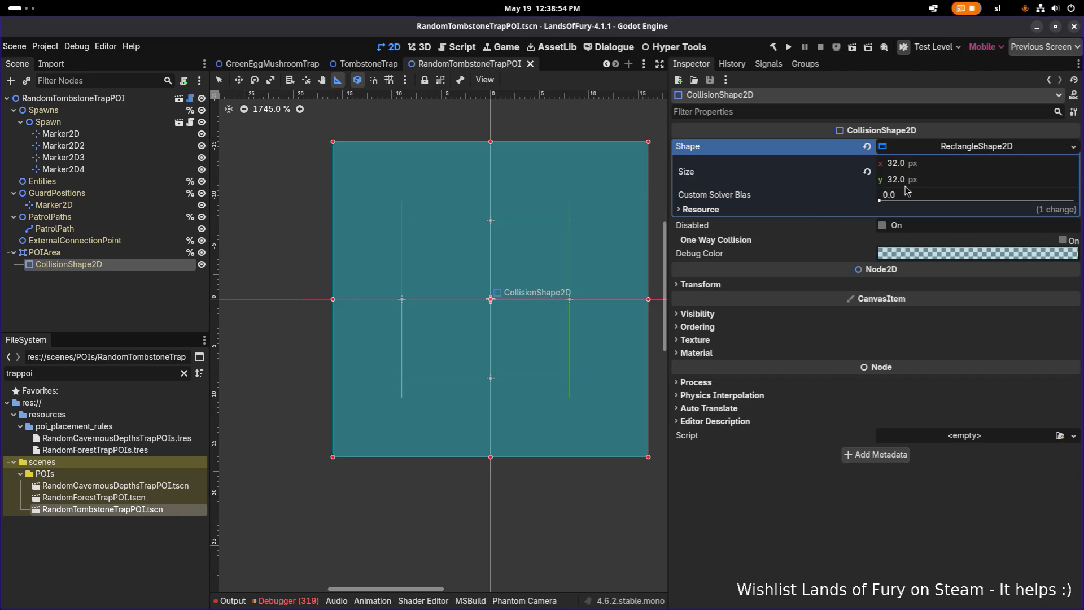
{"action": "left_click", "coordinate": [946, 168]}
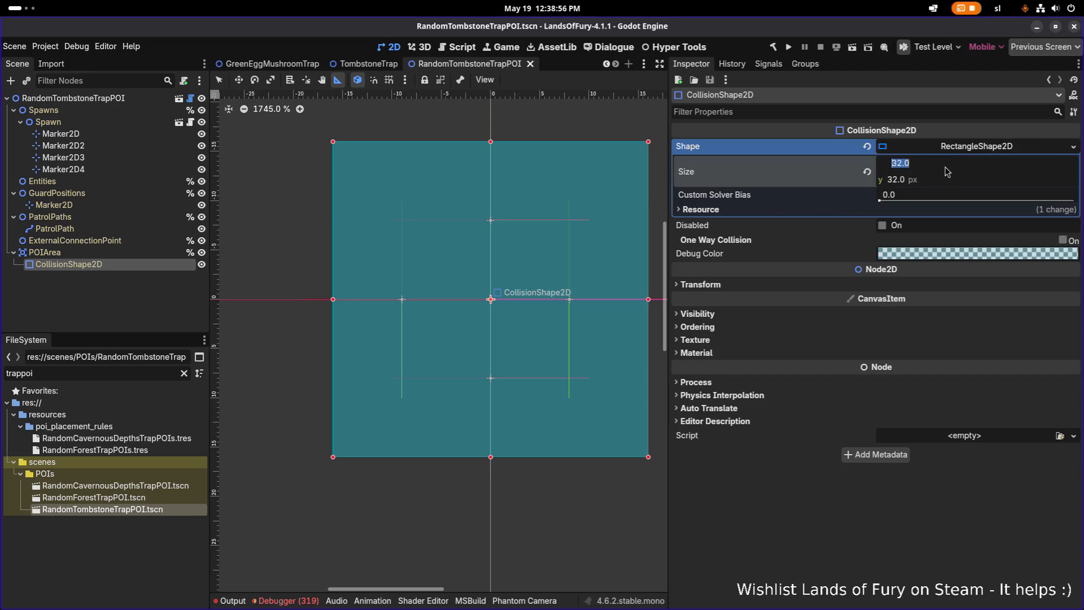
{"action": "type", "text": "64"}
{"action": "key", "text": "Tab"}
{"action": "type", "text": "64"}
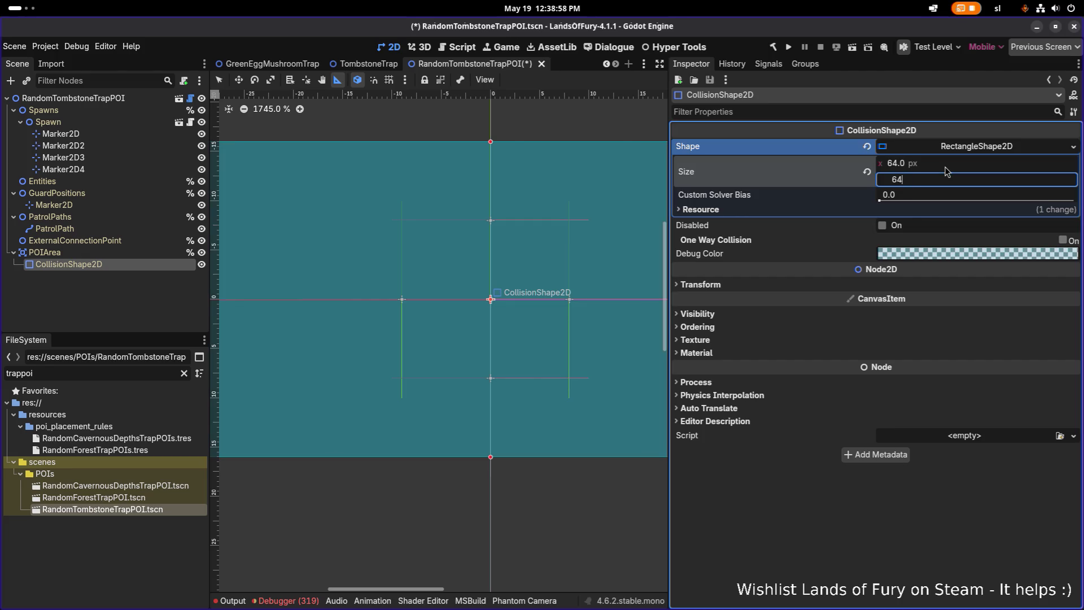
{"action": "key", "text": "Return"}
{"action": "scroll", "coordinate": [544, 297], "scroll_direction": "down", "scroll_amount": 4}
{"action": "scroll", "coordinate": [544, 298], "scroll_direction": "up", "scroll_amount": 1}
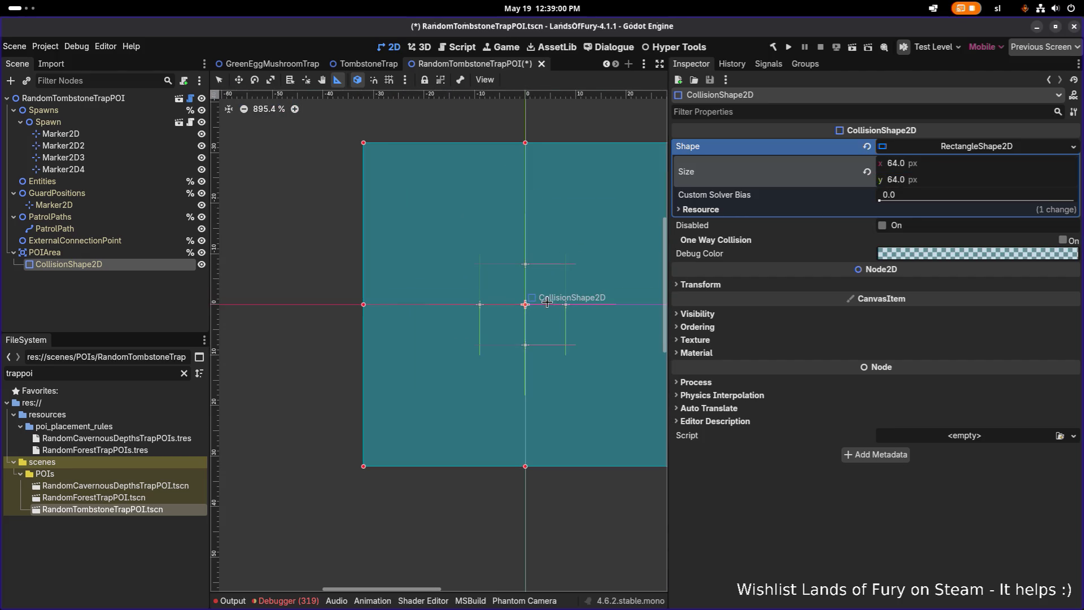
{"action": "left_click", "coordinate": [131, 145]}
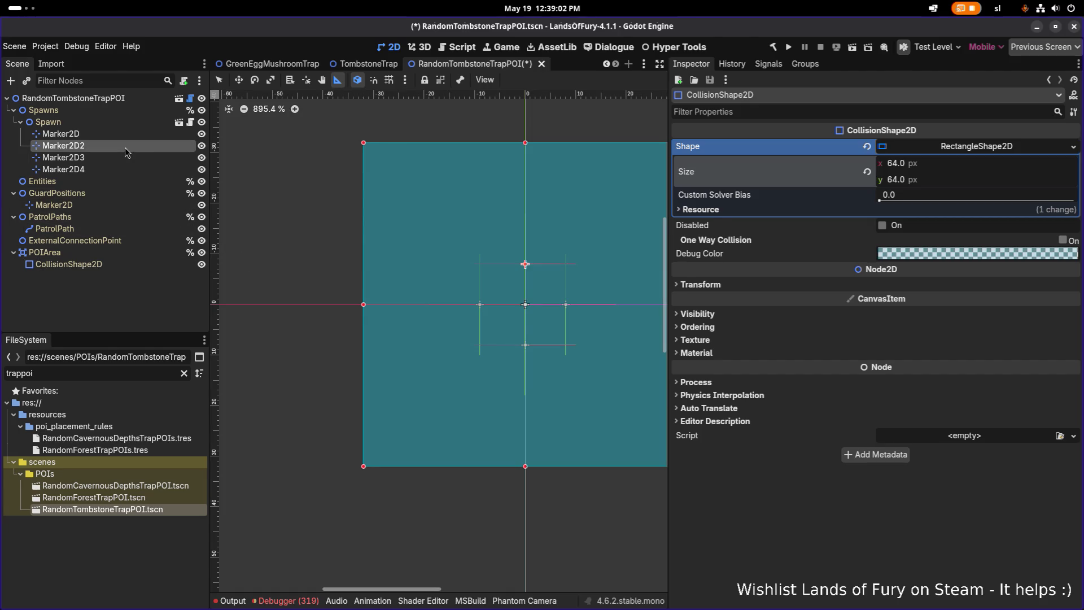
Move Marker2D2, Marker2D and Marker2D3 into the upper and lower-right corners around the centre.
{"action": "key", "text": "q"}
{"action": "key", "text": "w"}
{"action": "mouse_move", "coordinate": [528, 281]}
{"action": "left_mouse_down"}
{"action": "mouse_move", "coordinate": [519, 222]}
{"action": "mouse_move", "coordinate": [463, 223]}
{"action": "left_mouse_up"}
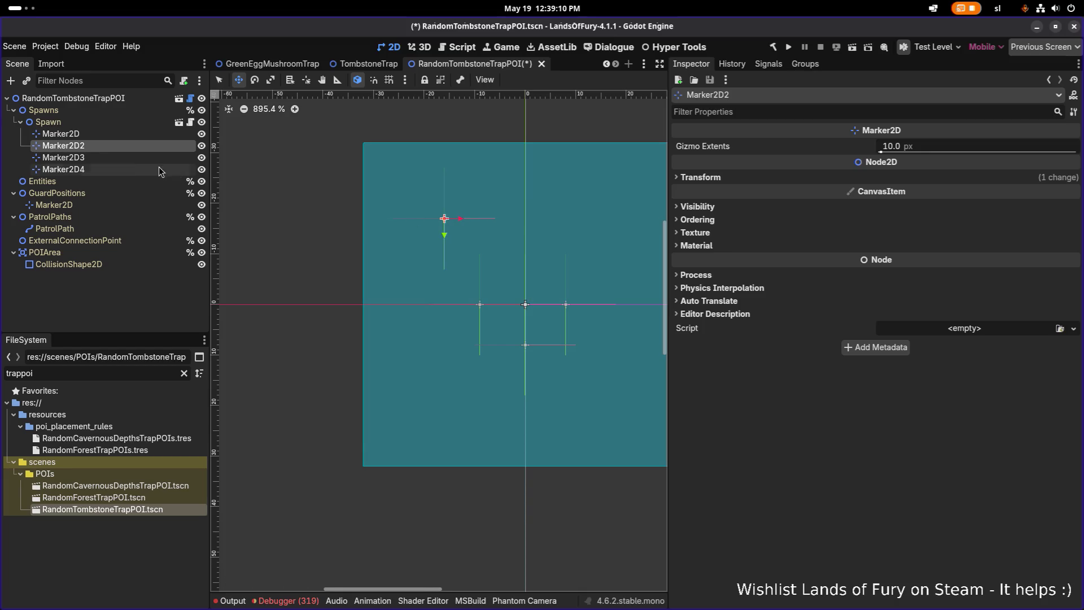
{"action": "left_click", "coordinate": [145, 136]}
{"action": "mouse_move", "coordinate": [481, 312]}
{"action": "left_mouse_down"}
{"action": "mouse_move", "coordinate": [445, 367]}
{"action": "mouse_move", "coordinate": [446, 397]}
{"action": "left_mouse_up"}
{"action": "mouse_move", "coordinate": [428, 238]}
{"action": "left_mouse_down"}
{"action": "mouse_move", "coordinate": [448, 213]}
{"action": "mouse_move", "coordinate": [600, 223]}
{"action": "left_mouse_up"}
{"action": "left_click", "coordinate": [151, 148]}
{"action": "scroll", "coordinate": [472, 222], "scroll_direction": "right", "scroll_amount": 5}
{"action": "mouse_move", "coordinate": [441, 224]}
{"action": "left_mouse_down"}
{"action": "mouse_move", "coordinate": [477, 223]}
{"action": "mouse_move", "coordinate": [466, 219]}
{"action": "left_mouse_up"}
{"action": "mouse_move", "coordinate": [411, 305]}
{"action": "left_mouse_down"}
{"action": "mouse_move", "coordinate": [466, 305]}
{"action": "mouse_move", "coordinate": [456, 407]}
{"action": "left_mouse_up"}
{"action": "scroll", "coordinate": [454, 390], "scroll_direction": "up", "scroll_amount": 1}
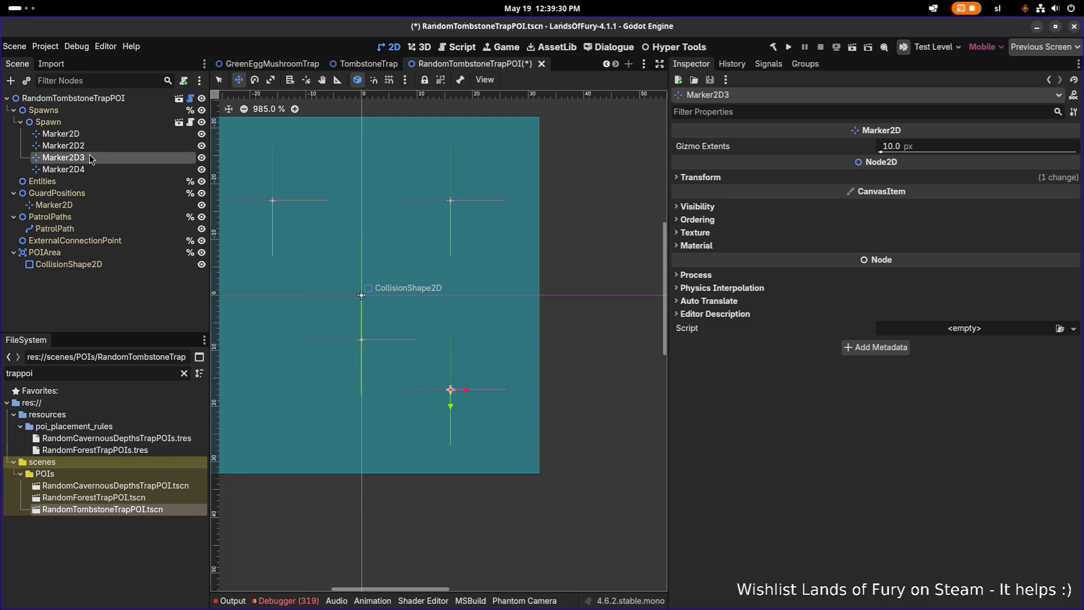
Move Marker2D4 toward the lower-left corner and measure the 32 px gap between top markers.
{"action": "left_click", "coordinate": [90, 169]}
{"action": "left_click_drag", "start_coordinate": [295, 224], "coordinate": [504, 188]}
{"action": "mouse_move", "coordinate": [573, 333]}
{"action": "left_mouse_down"}
{"action": "mouse_move", "coordinate": [499, 330]}
{"action": "mouse_move", "coordinate": [501, 384]}
{"action": "mouse_move", "coordinate": [472, 367]}
{"action": "mouse_move", "coordinate": [418, 371]}
{"action": "left_mouse_up"}
{"action": "scroll", "coordinate": [498, 330], "scroll_direction": "up", "scroll_amount": 1}
{"action": "scroll", "coordinate": [482, 316], "scroll_direction": "down", "scroll_amount": 6}
{"action": "scroll", "coordinate": [458, 300], "scroll_direction": "up", "scroll_amount": 5}
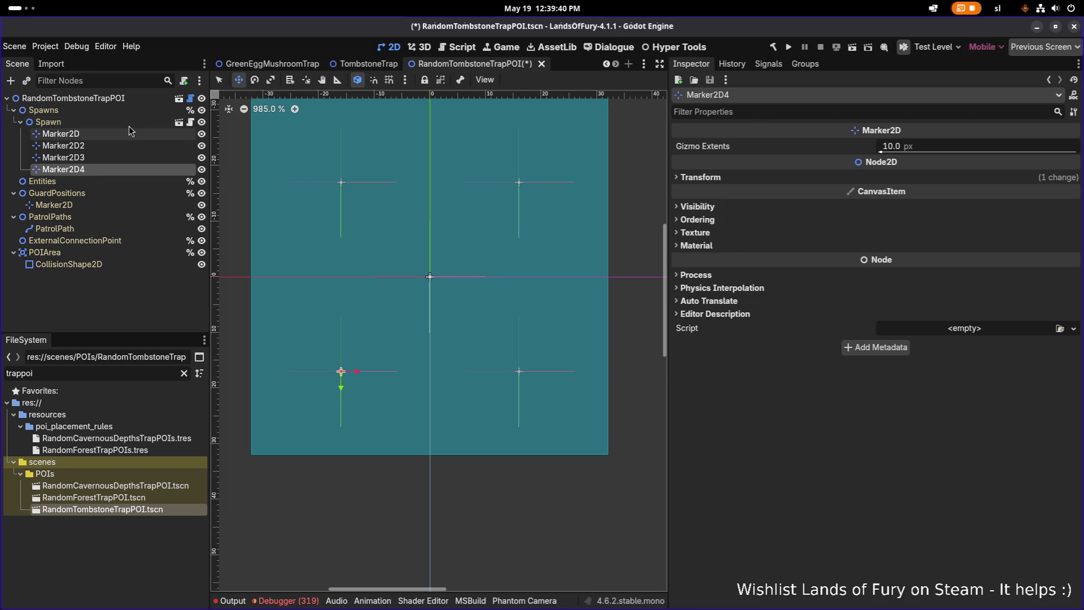
{"action": "left_click", "coordinate": [337, 79]}
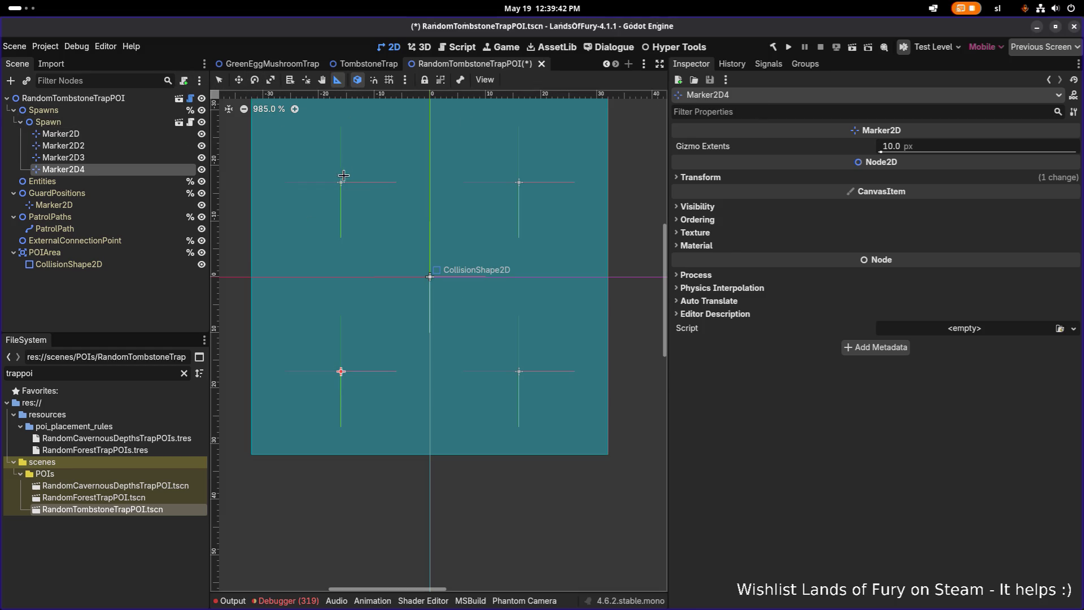
{"action": "mouse_move", "coordinate": [340, 183]}
{"action": "left_mouse_down"}
{"action": "mouse_move", "coordinate": [518, 181]}
{"action": "mouse_move", "coordinate": [520, 371]}
{"action": "mouse_move", "coordinate": [491, 346]}
{"action": "left_mouse_up"}
Level Marker2D3 and Marker2D4 in the lower corners and save RandomTombstoneTrapPOI.
{"action": "left_click", "coordinate": [114, 158]}
{"action": "key", "text": "q"}
{"action": "key", "text": "w"}
{"action": "left_click_drag", "start_coordinate": [524, 388], "coordinate": [521, 377]}
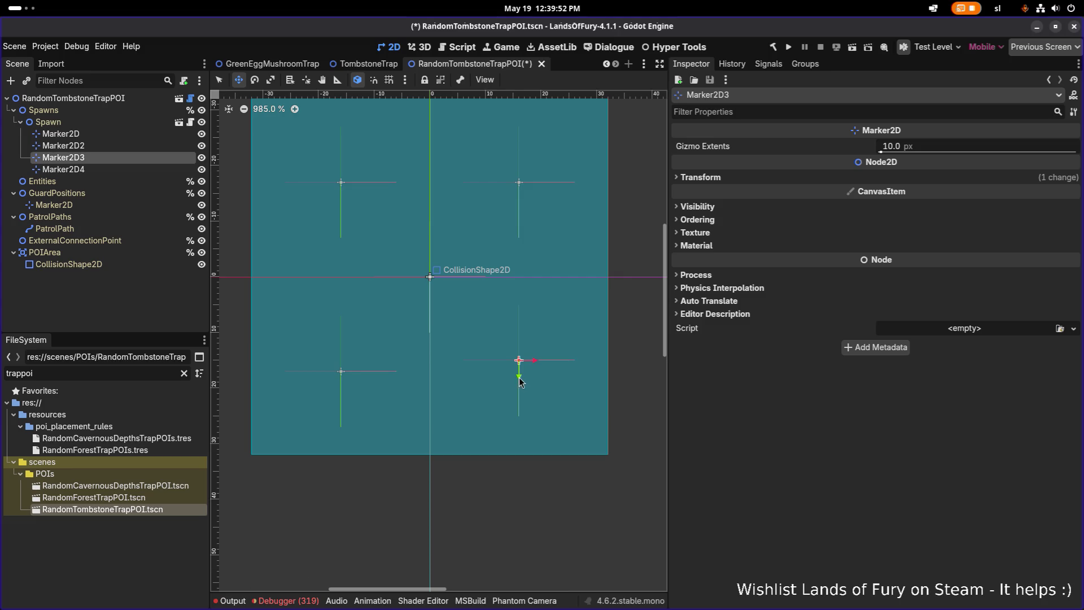
{"action": "left_click", "coordinate": [63, 169]}
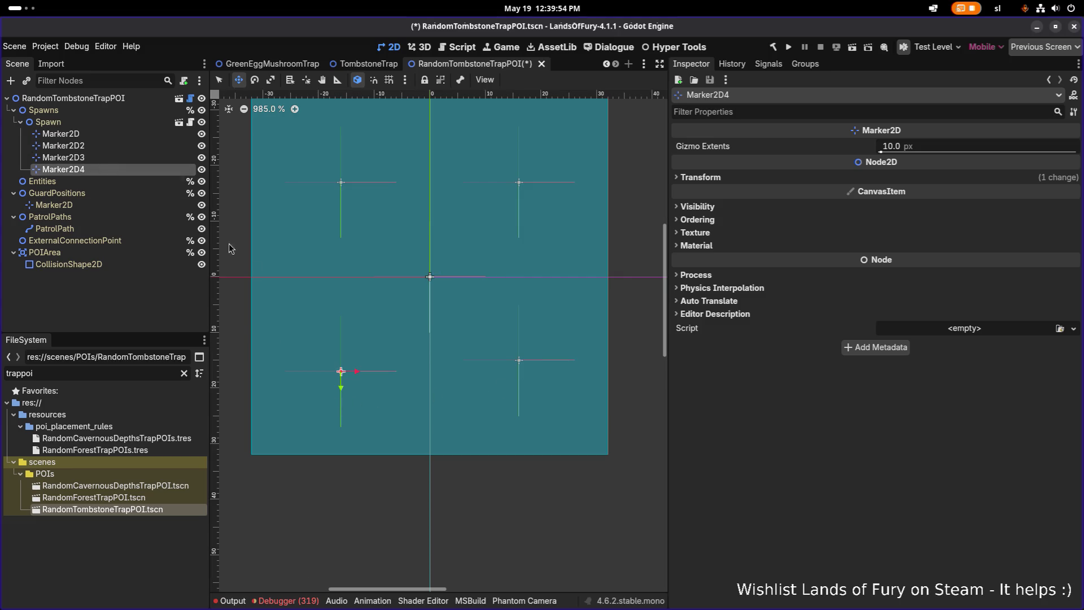
{"action": "left_click_drag", "start_coordinate": [342, 383], "coordinate": [343, 373]}
{"action": "key", "text": "ctrl+s"}
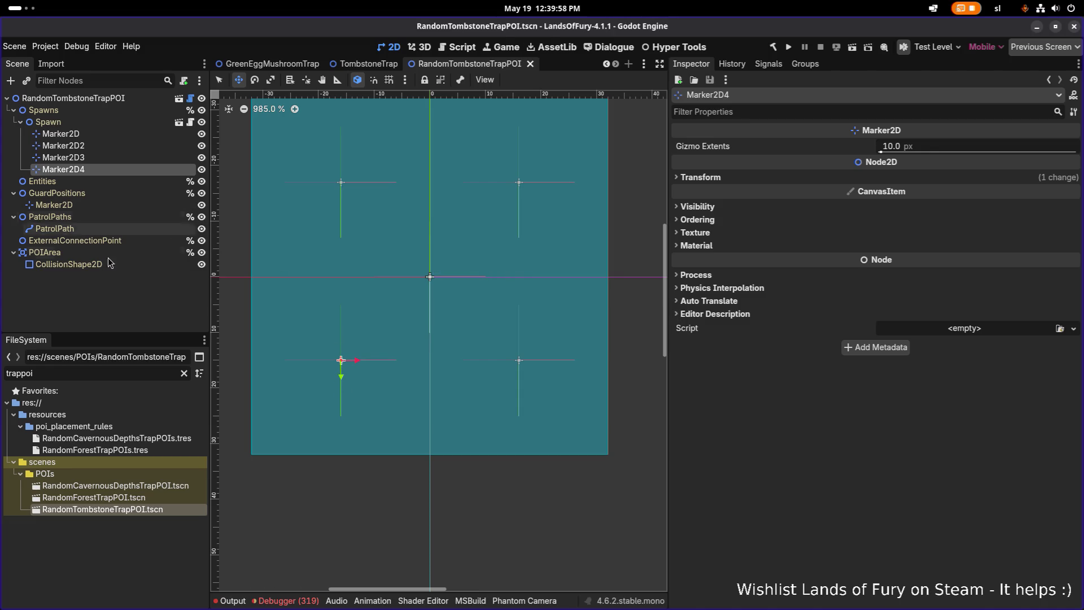
{"action": "left_click", "coordinate": [99, 240]}
{"action": "left_click", "coordinate": [103, 302]}
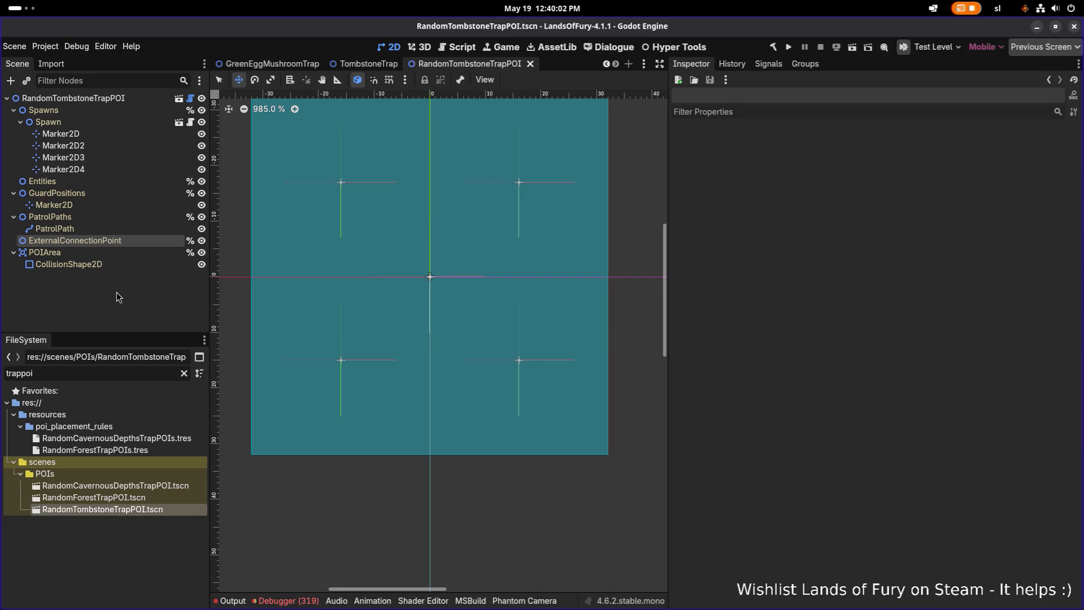
Filter the FileSystem dock by 'forest'.
{"action": "double_click", "coordinate": [85, 372]}
{"action": "type", "text": "froest"}
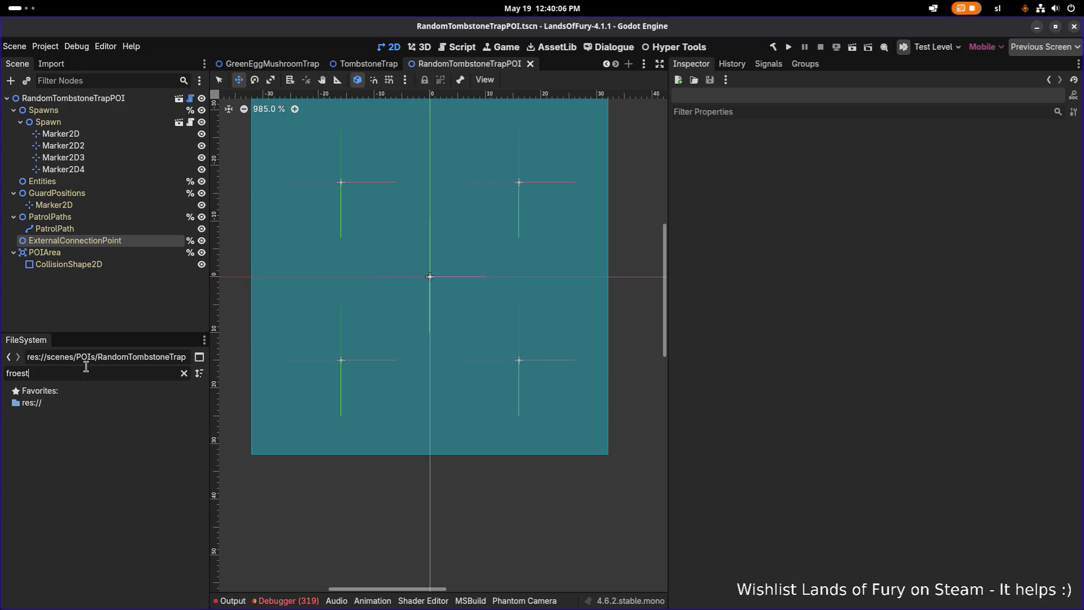
{"action": "double_click", "coordinate": [86, 367]}
{"action": "type", "text": "forest"}
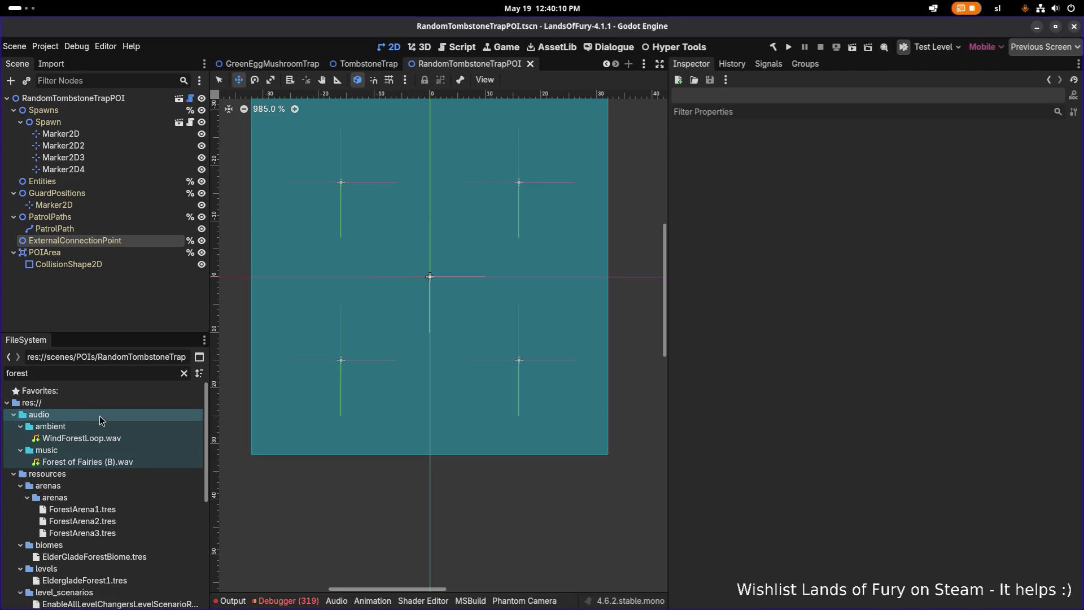
Review the ForestArena1, ElderGladeForestBiome and EldergladeForest1 level resources.
{"action": "left_click", "coordinate": [124, 509]}
{"action": "scroll", "coordinate": [124, 469], "scroll_direction": "down", "scroll_amount": 3}
{"action": "left_click", "coordinate": [134, 476]}
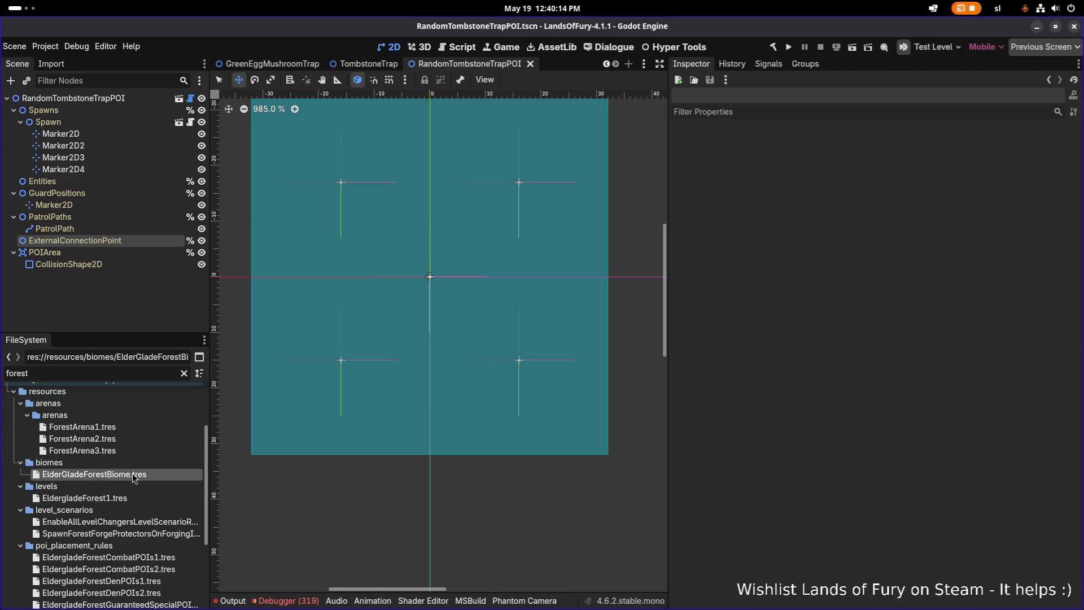
{"action": "left_click", "coordinate": [135, 498]}
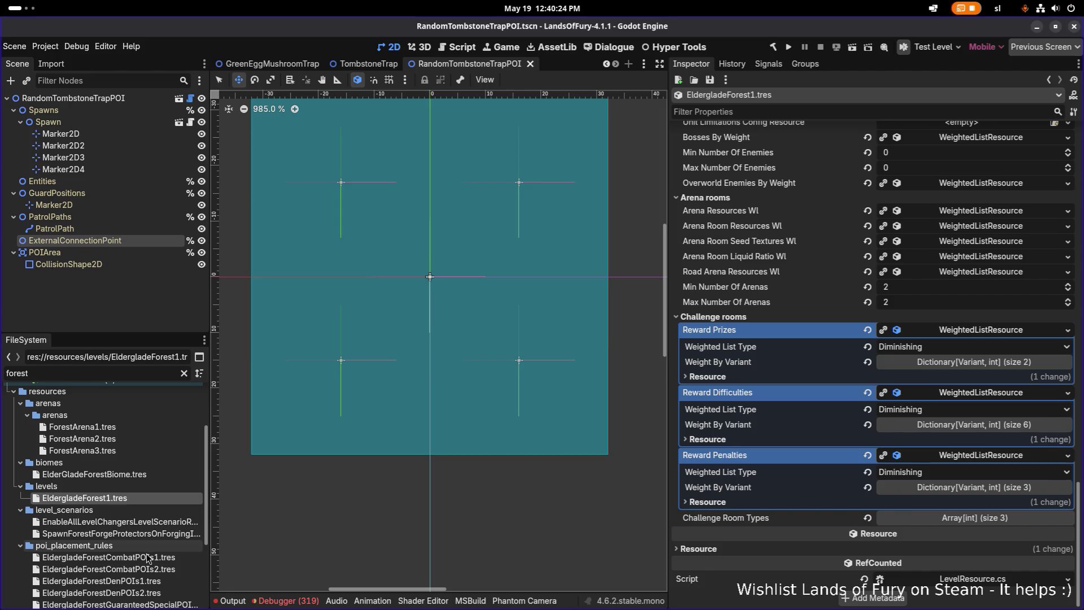
{"action": "scroll", "coordinate": [157, 531], "scroll_direction": "down", "scroll_amount": 3}
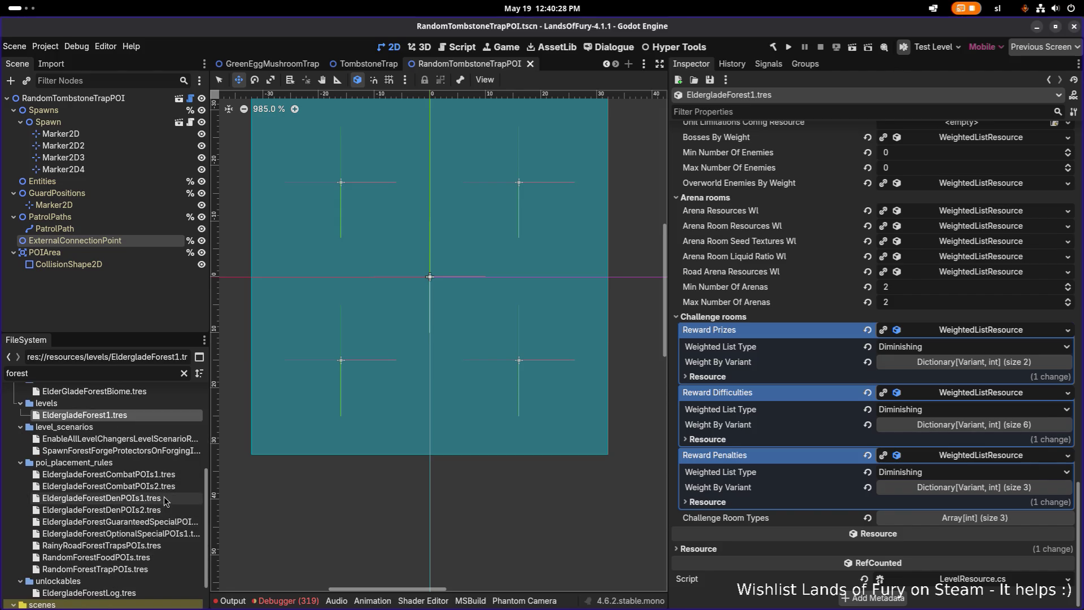
Duplicate the EldergladeForestCombatPOIs1.tres placement rule.
{"action": "left_click", "coordinate": [167, 499]}
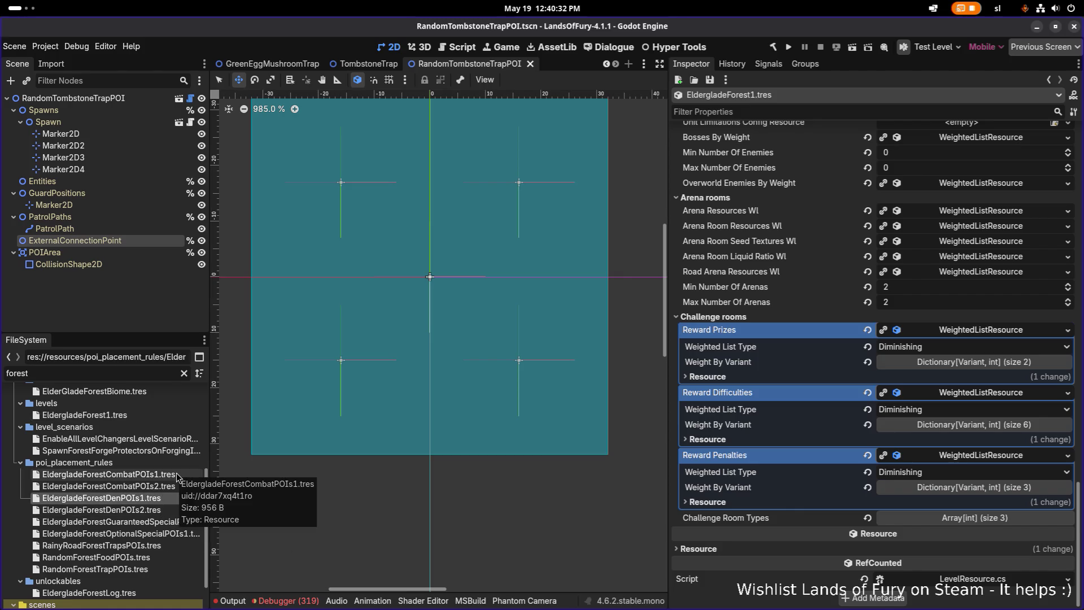
{"action": "left_click", "coordinate": [176, 474]}
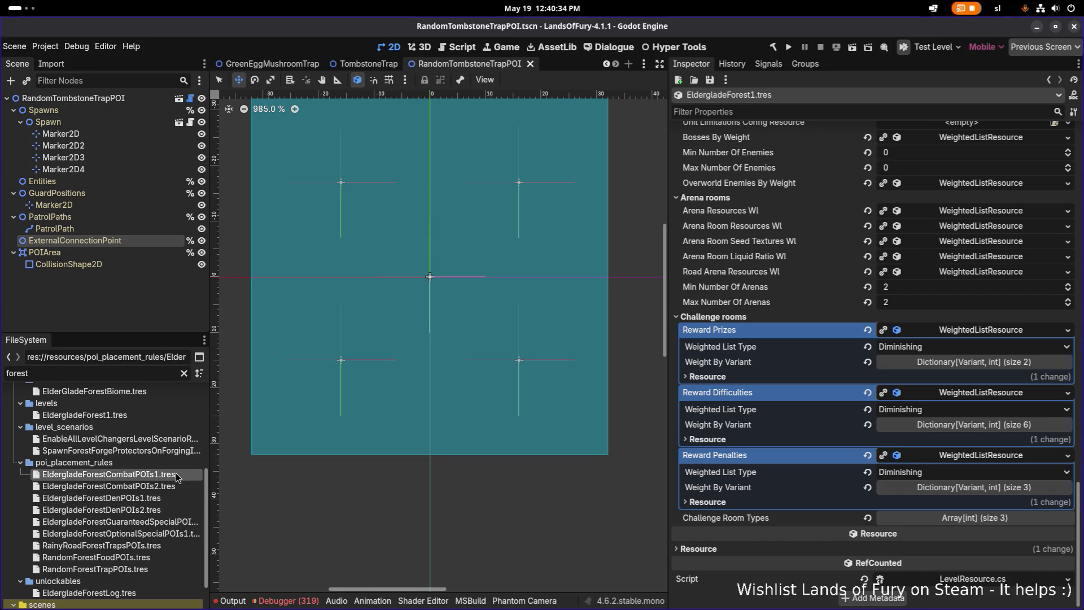
{"action": "key", "text": "ctrl+d"}
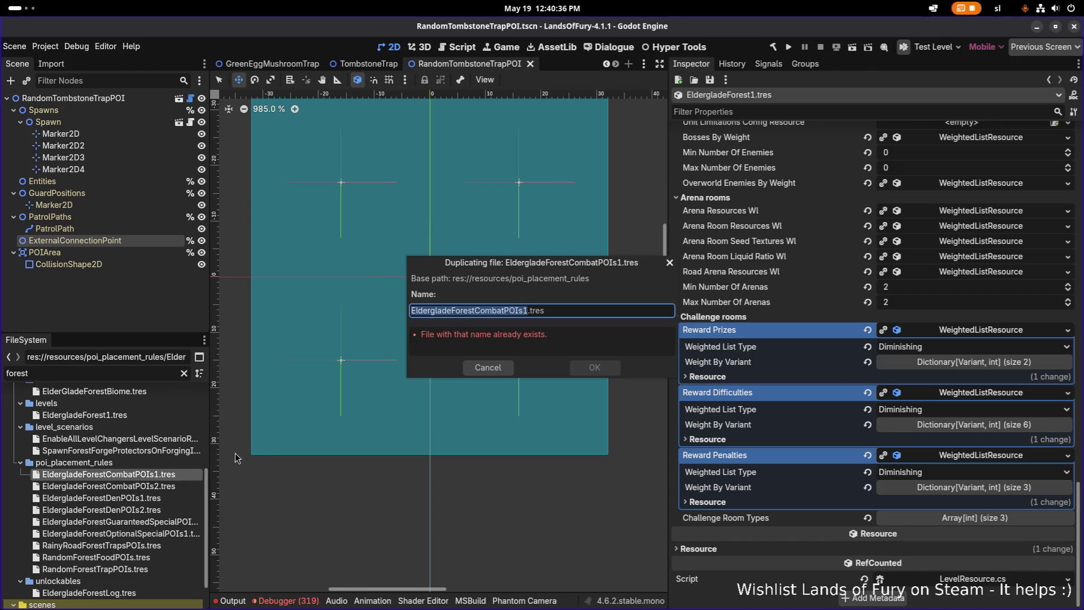
Cancel the duplication and look over the EldergladeForestDenPOIs2 and RandomForestFoodPOIs rules.
{"action": "key", "text": "Home"}
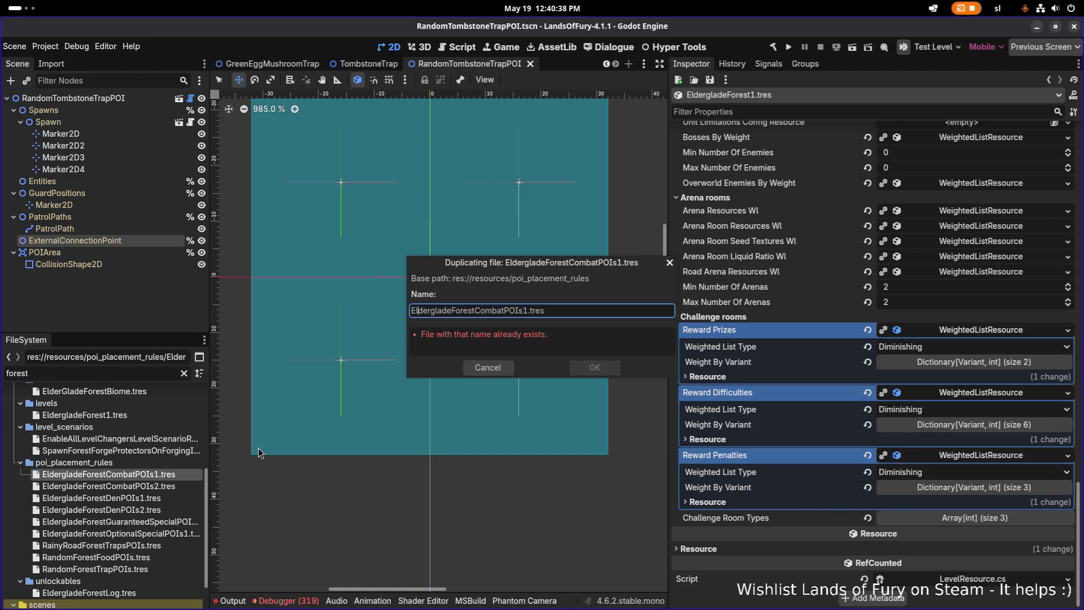
{"action": "key", "text": "Escape"}
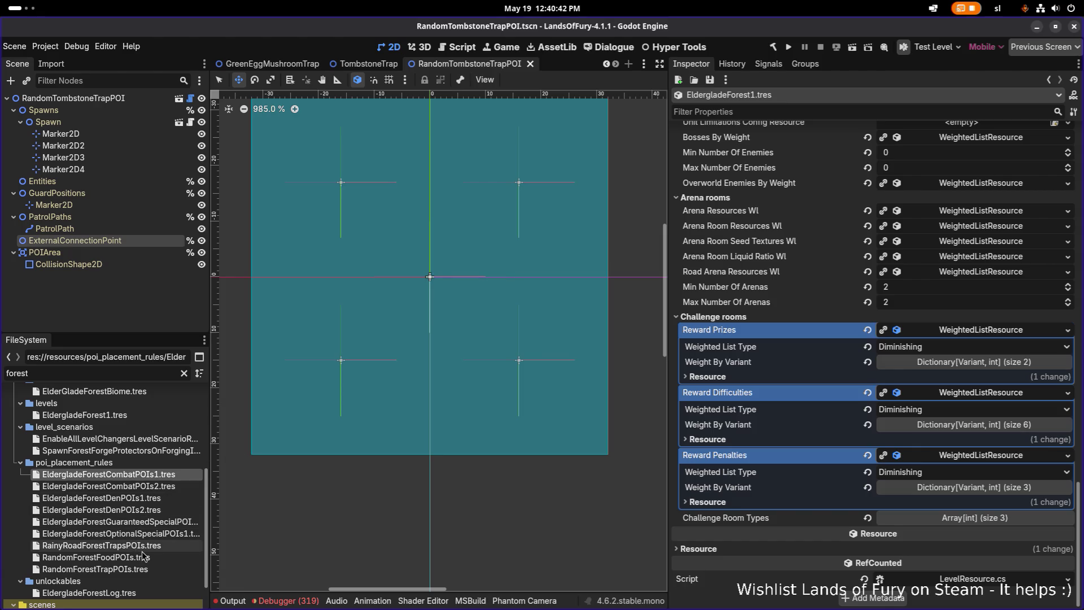
{"action": "left_click", "coordinate": [149, 510]}
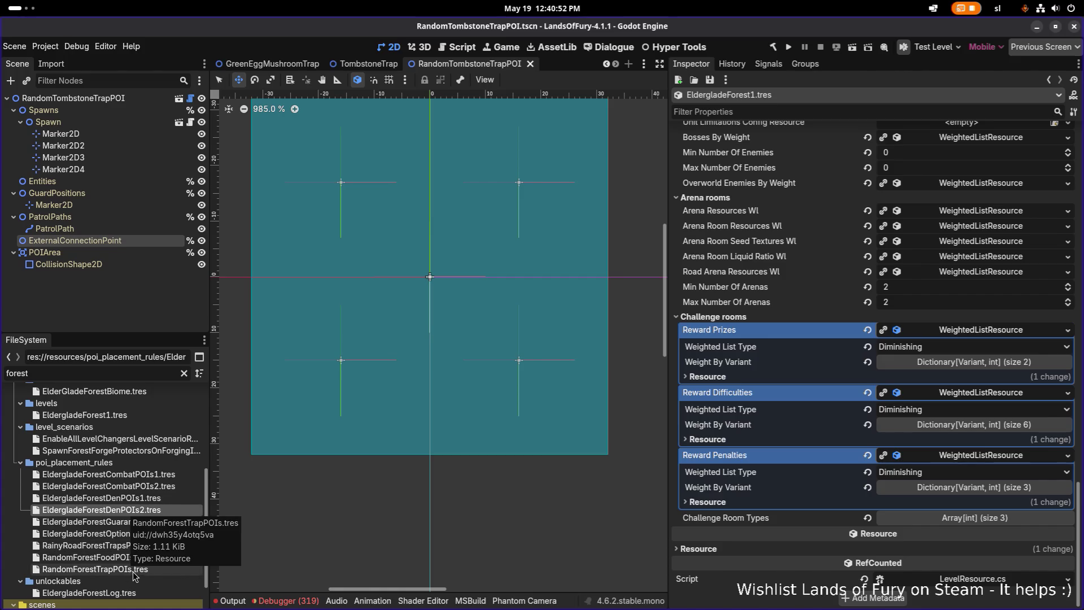
{"action": "left_click", "coordinate": [122, 558]}
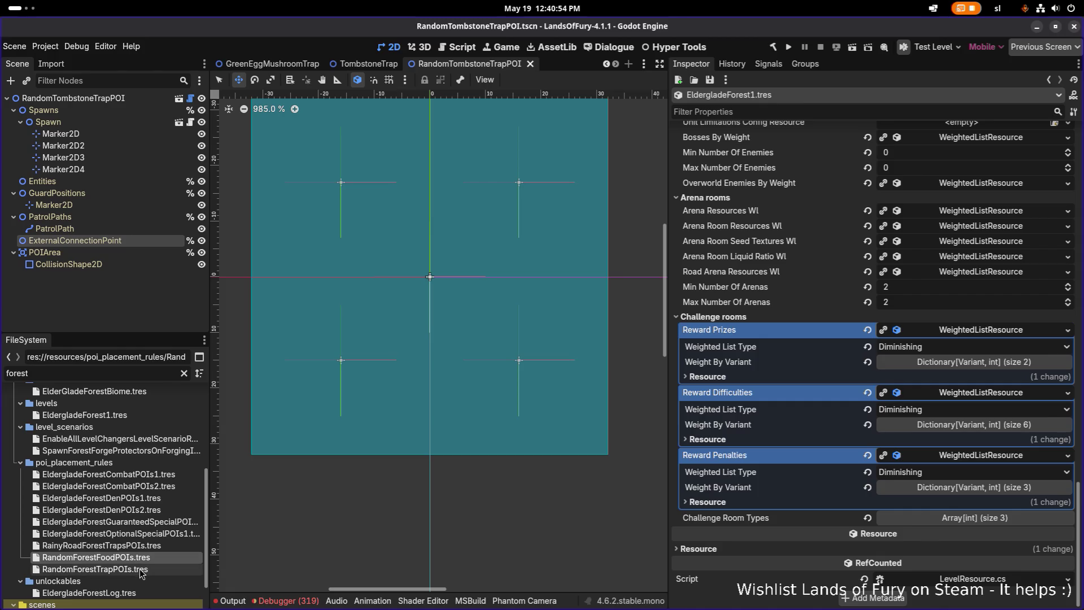
Set the Spawn node's Amount to 4 and save the scene.
{"action": "left_click", "coordinate": [137, 122]}
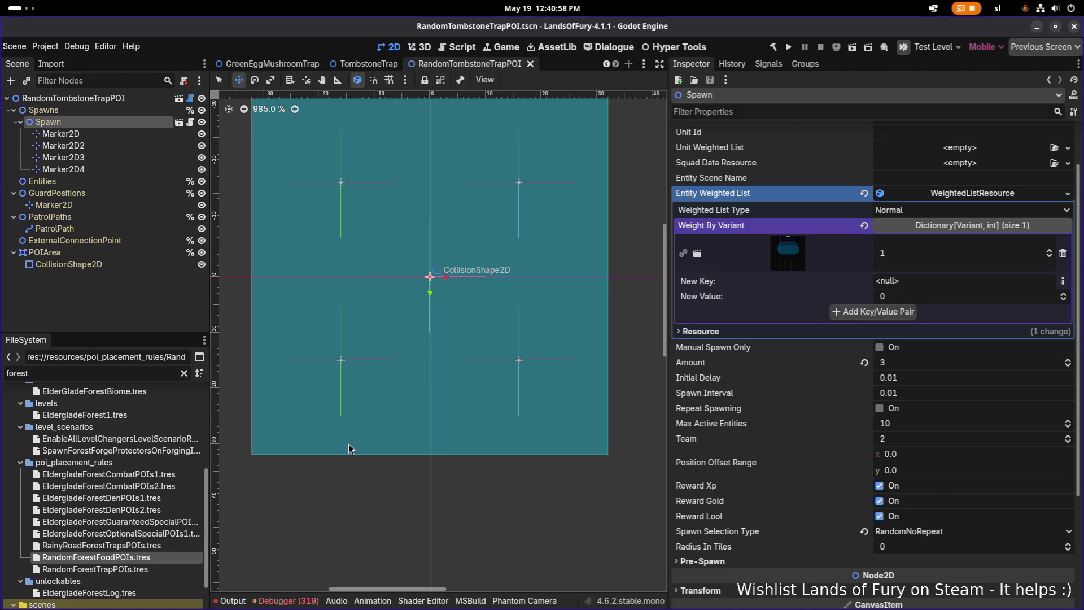
{"action": "left_click", "coordinate": [955, 366]}
{"action": "type", "text": "4+"}
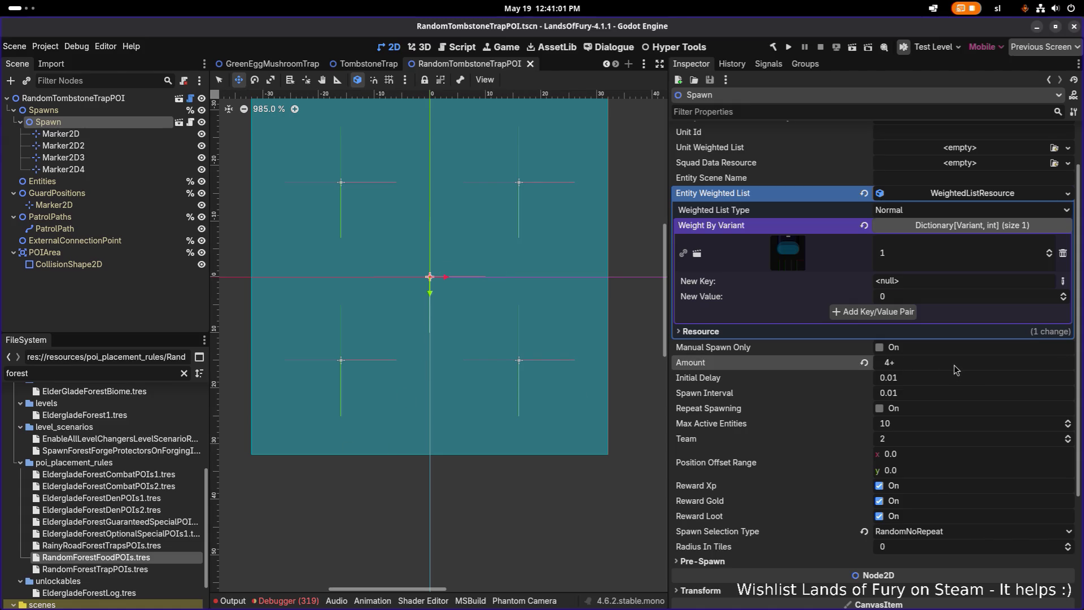
{"action": "key", "text": "Return"}
{"action": "key", "text": "ctrl+s"}
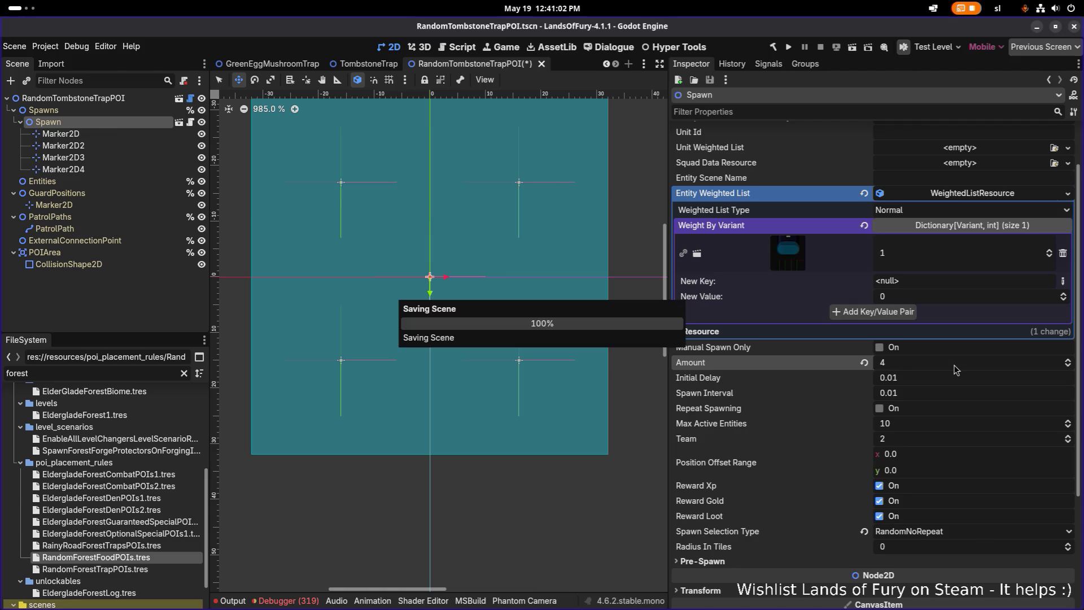
{"action": "left_click", "coordinate": [141, 545]}
Inspect the RainyRoadForestTrapsPOIs and RandomForestFoodPOIs placement rules and their weighted POI lists.
{"action": "scroll", "coordinate": [164, 508], "scroll_direction": "down", "scroll_amount": 2}
{"action": "double_click", "coordinate": [142, 517]}
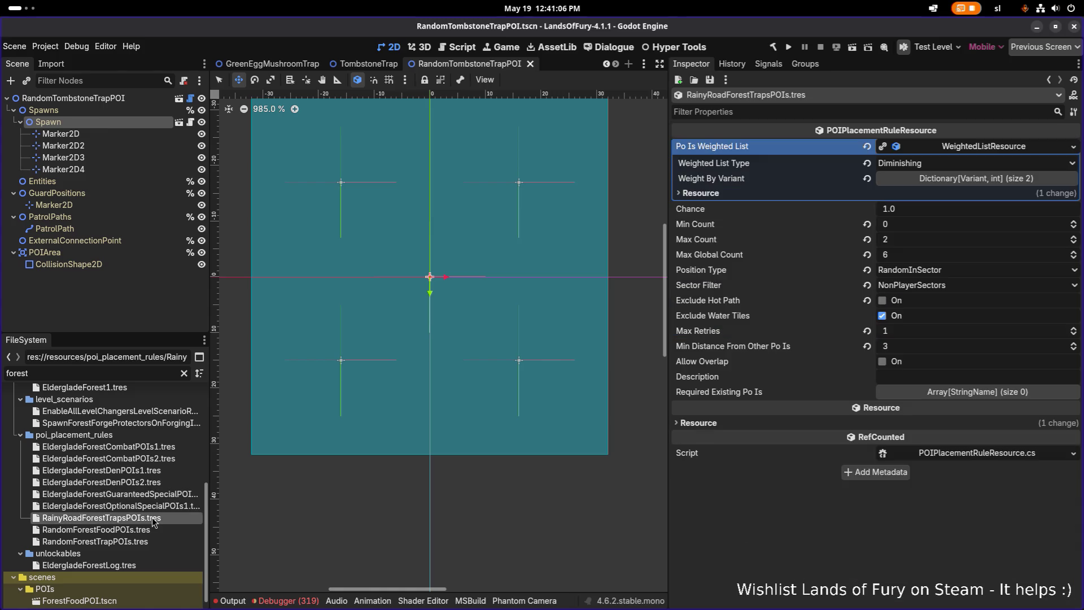
{"action": "double_click", "coordinate": [133, 529]}
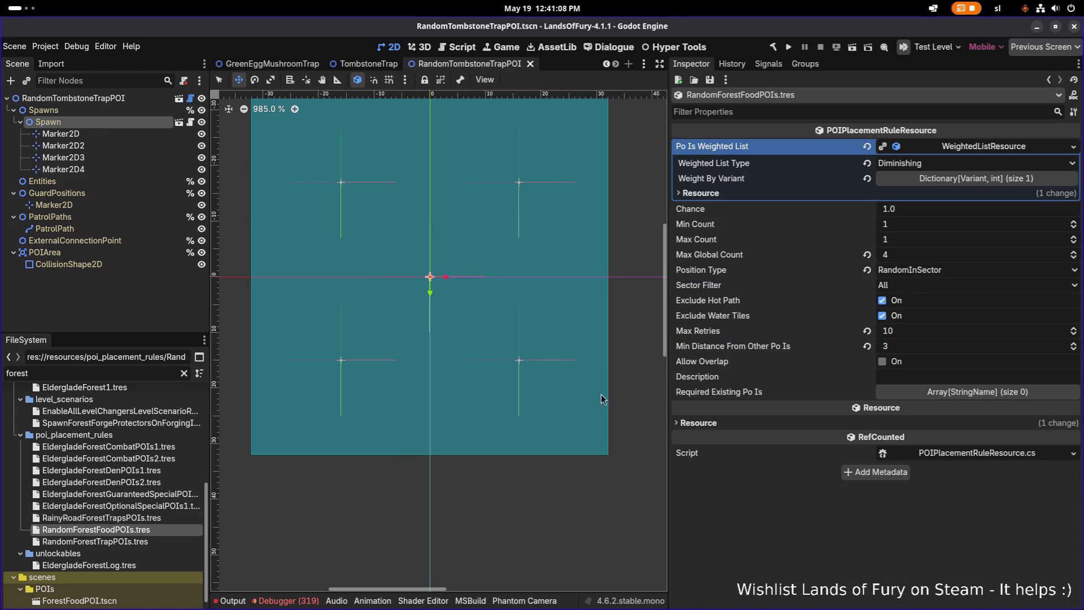
{"action": "left_click", "coordinate": [957, 179]}
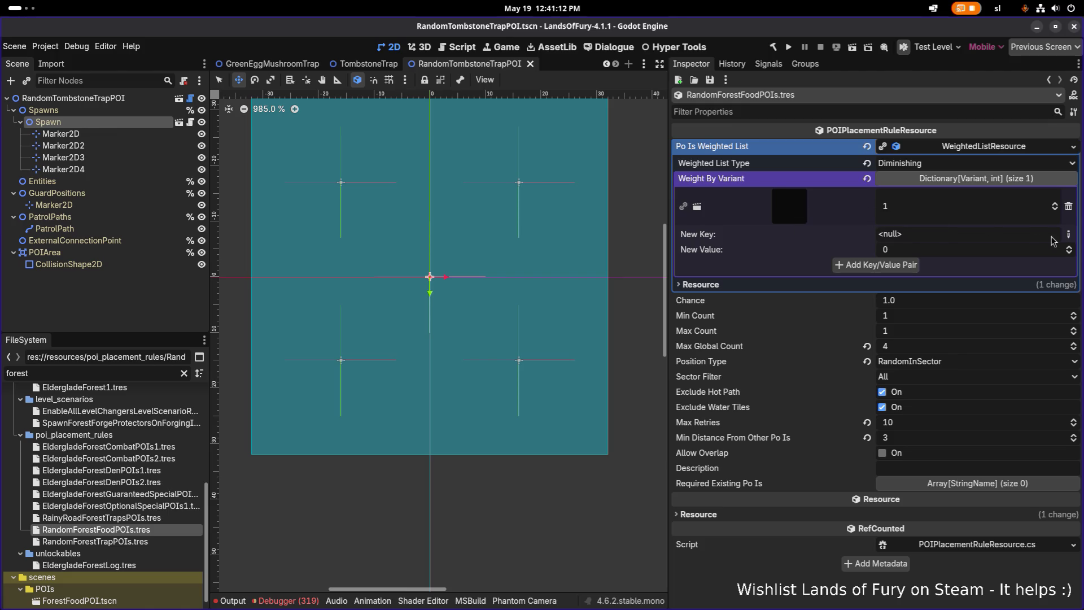
{"action": "left_click", "coordinate": [1069, 235]}
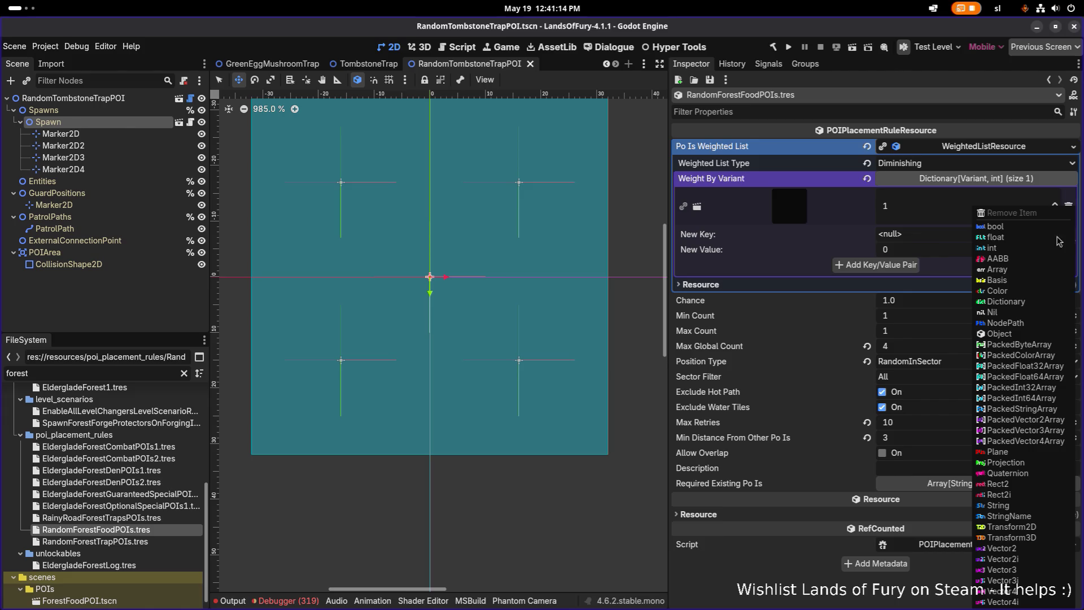
Add RandomTombstoneTrapPOI.tscn as an Object key to RandomForestTrapPOIs' Weight By Variant list, then save.
{"action": "double_click", "coordinate": [135, 542]}
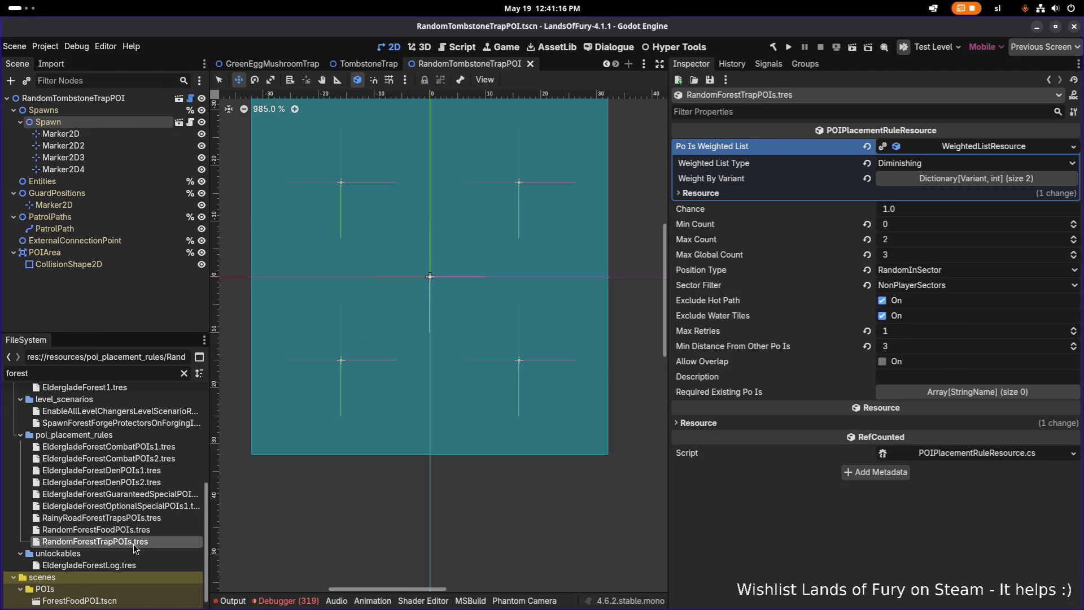
{"action": "left_click", "coordinate": [972, 180]}
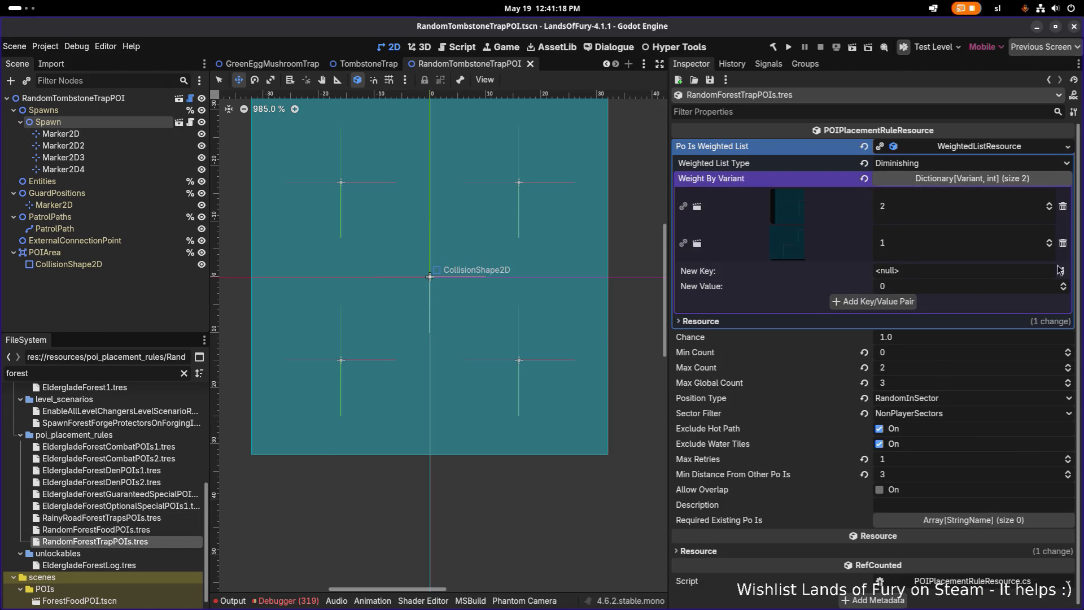
{"action": "left_click", "coordinate": [1063, 271]}
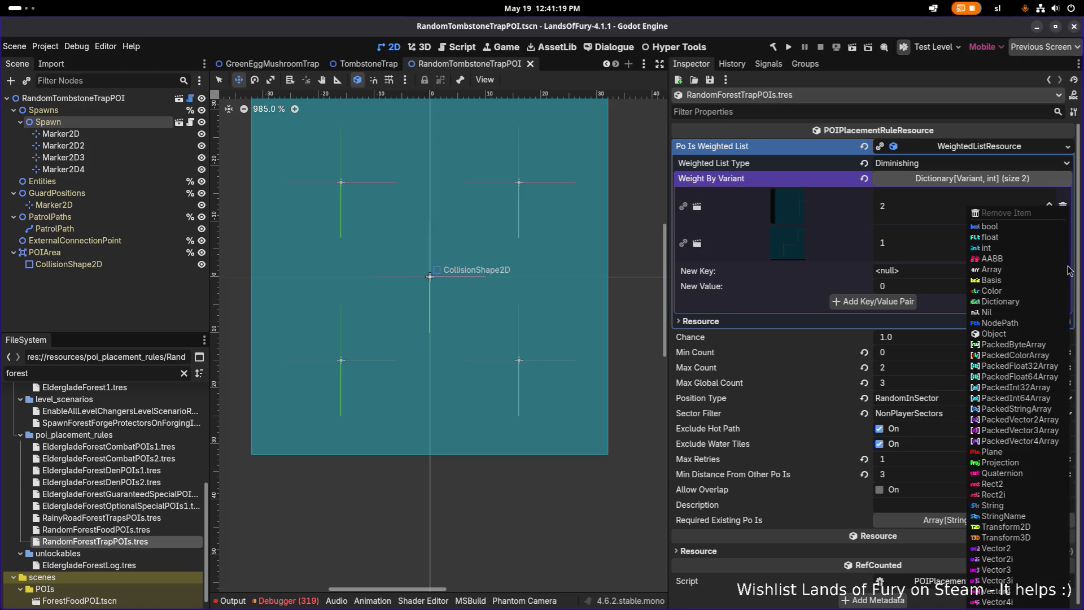
{"action": "left_click", "coordinate": [1015, 336]}
{"action": "left_click", "coordinate": [1036, 273]}
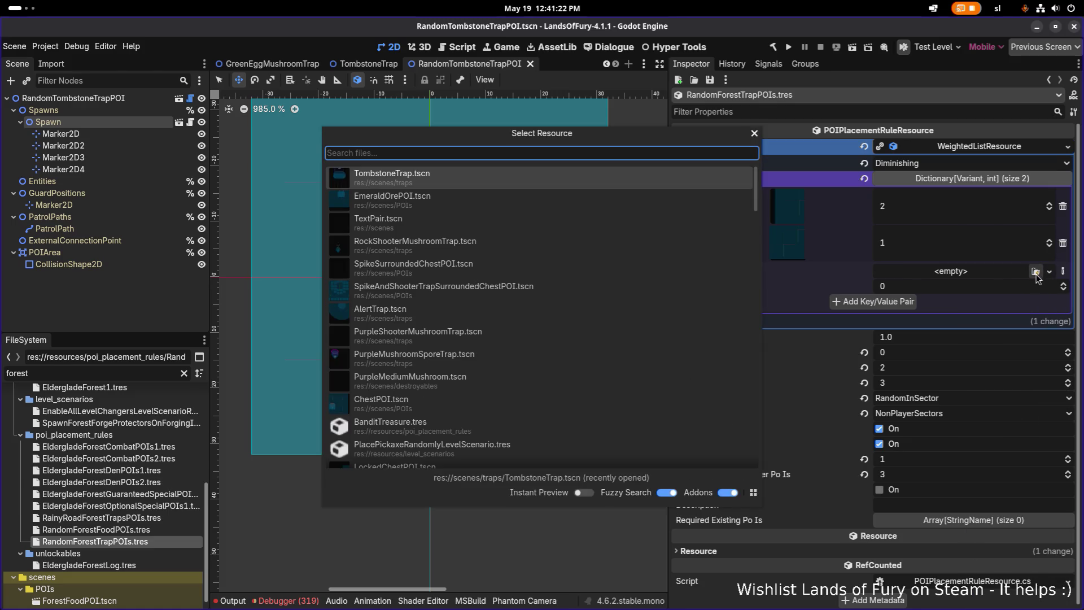
{"action": "type", "text": "tombston"}
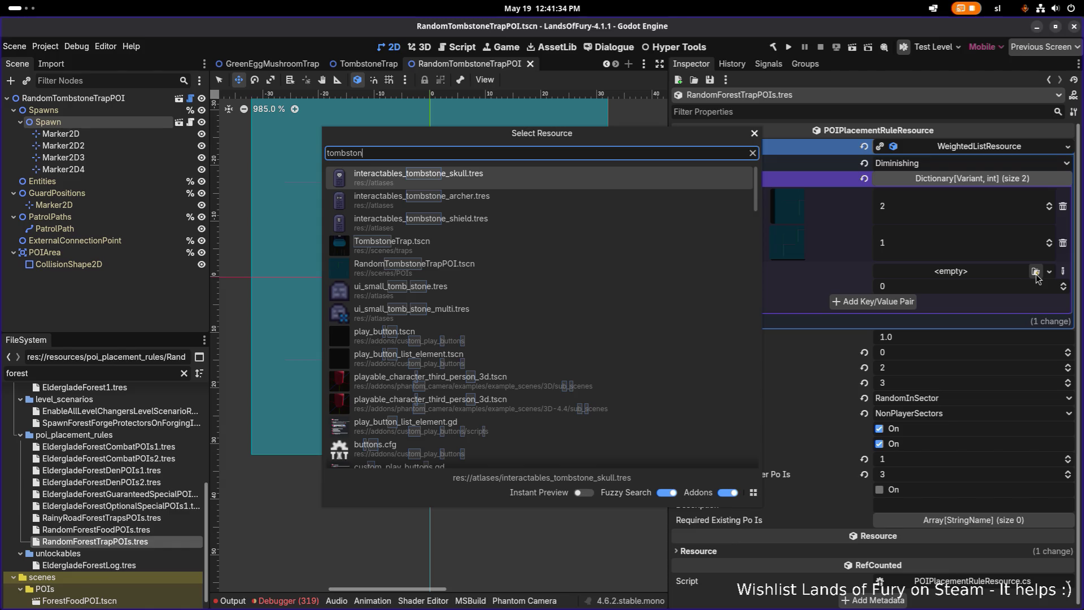
{"action": "double_click", "coordinate": [485, 262]}
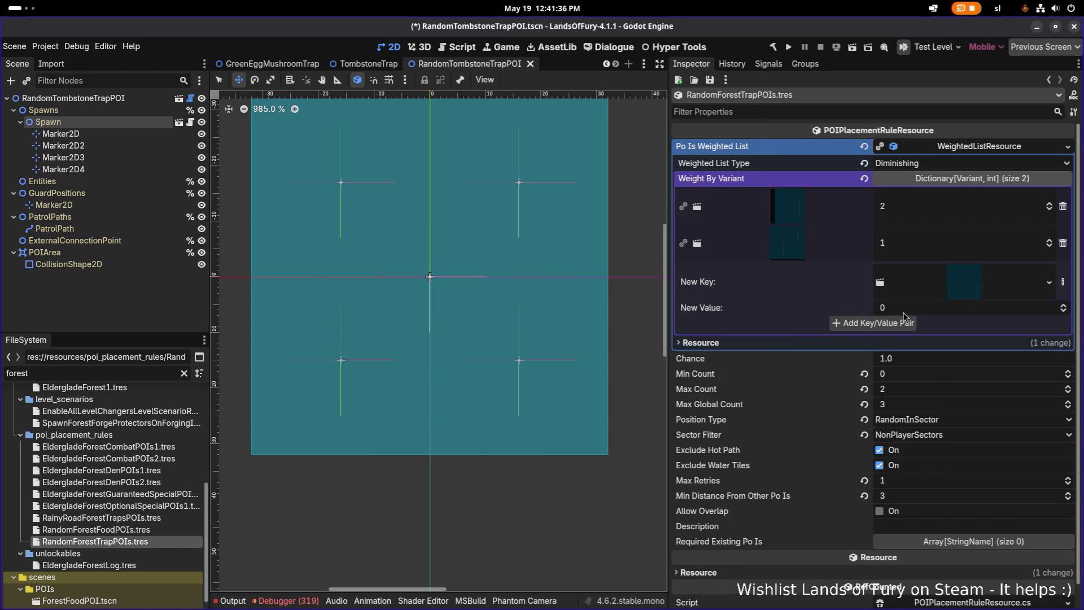
{"action": "left_click", "coordinate": [972, 307]}
{"action": "type", "text": "1"}
{"action": "left_click", "coordinate": [898, 323]}
{"action": "key", "text": "ctrl+s"}
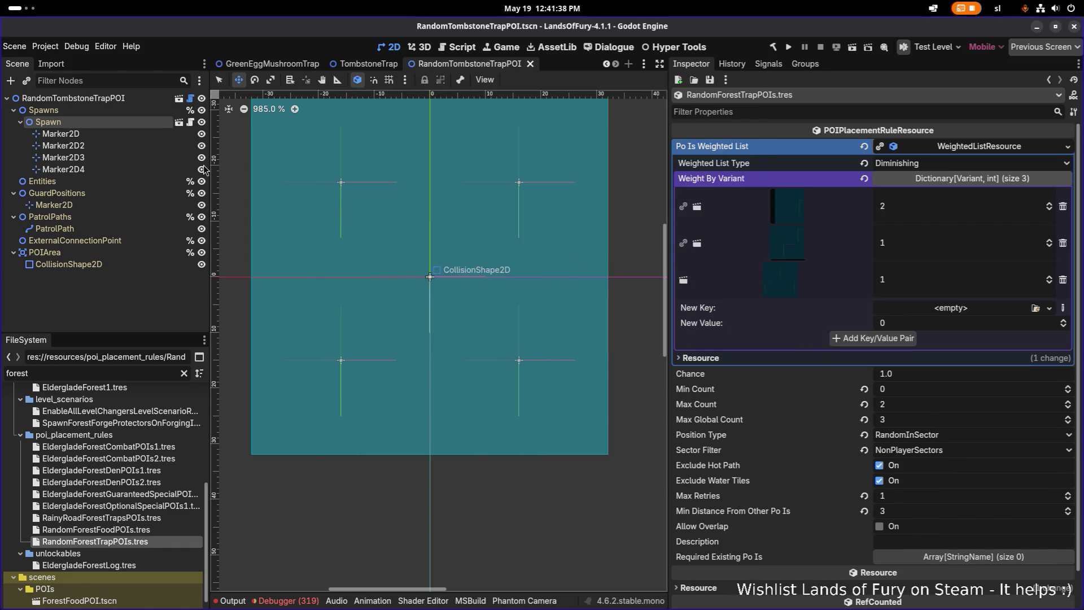
{"action": "left_click", "coordinate": [243, 181]}
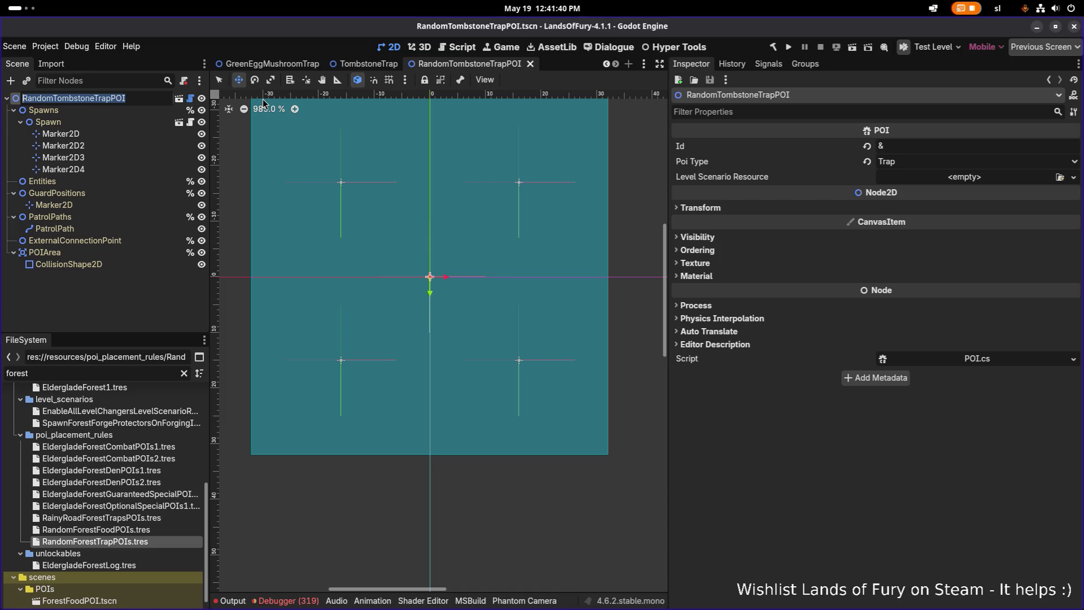
Rename the root node from RandomTombstoneTrapPOI to RandomGraveyardPOI and save the scene.
{"action": "key", "text": "Escape"}
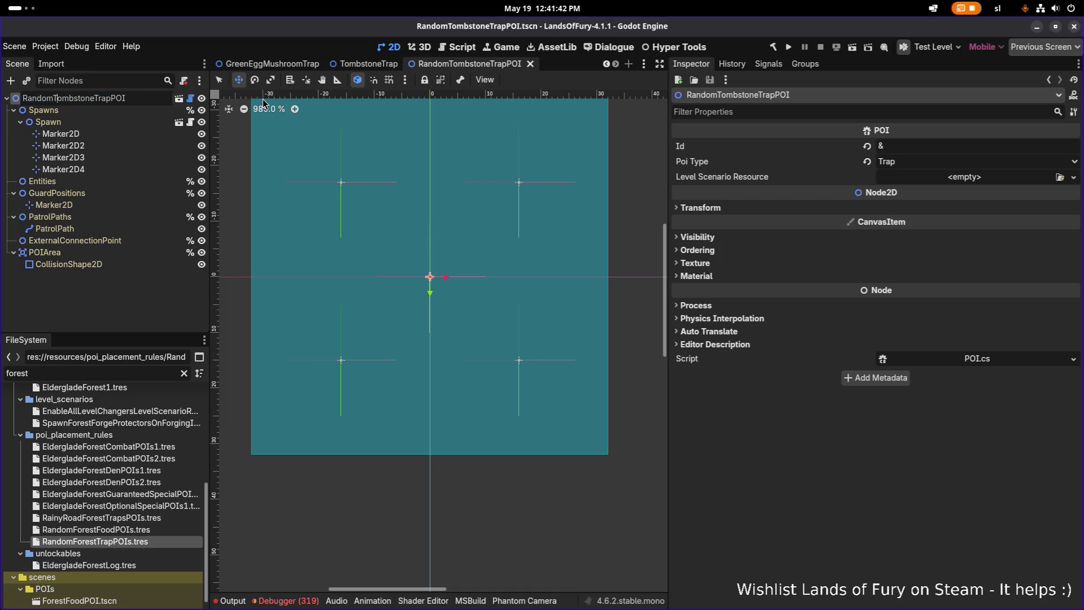
{"action": "key", "text": "shift+Right"}
{"action": "key", "text": "shift+Right"}
{"action": "key", "text": "shift+Right"}
{"action": "key", "text": "BackSpace"}
{"action": "type", "text": "Graveyard"}
{"action": "key", "text": "Return"}
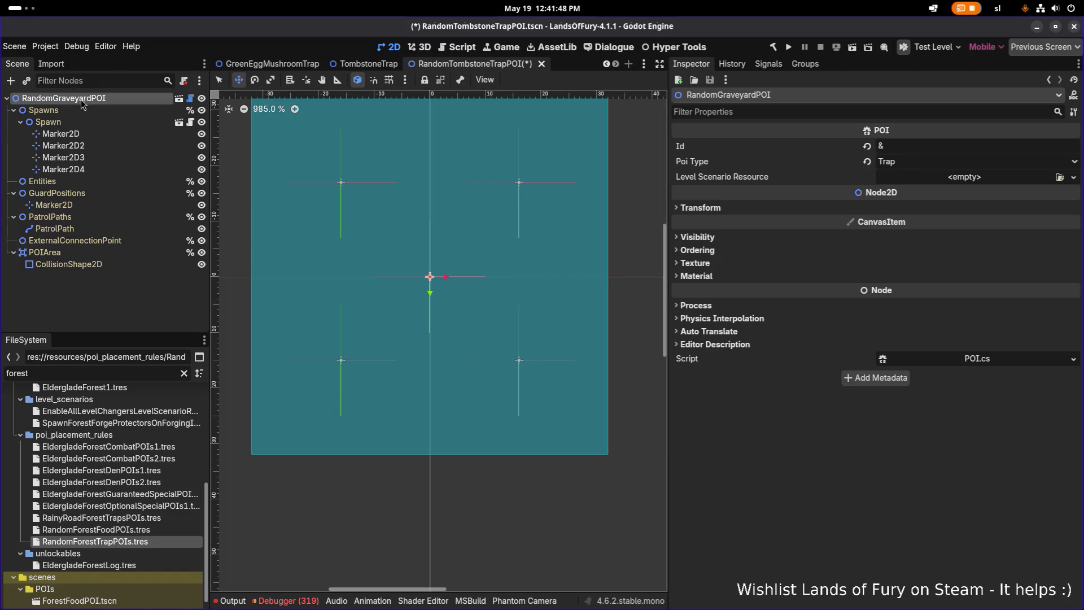
{"action": "double_click", "coordinate": [85, 99]}
{"action": "key", "text": "ctrl+c"}
{"action": "key", "text": "Escape"}
{"action": "key", "text": "Down"}
{"action": "key", "text": "Down"}
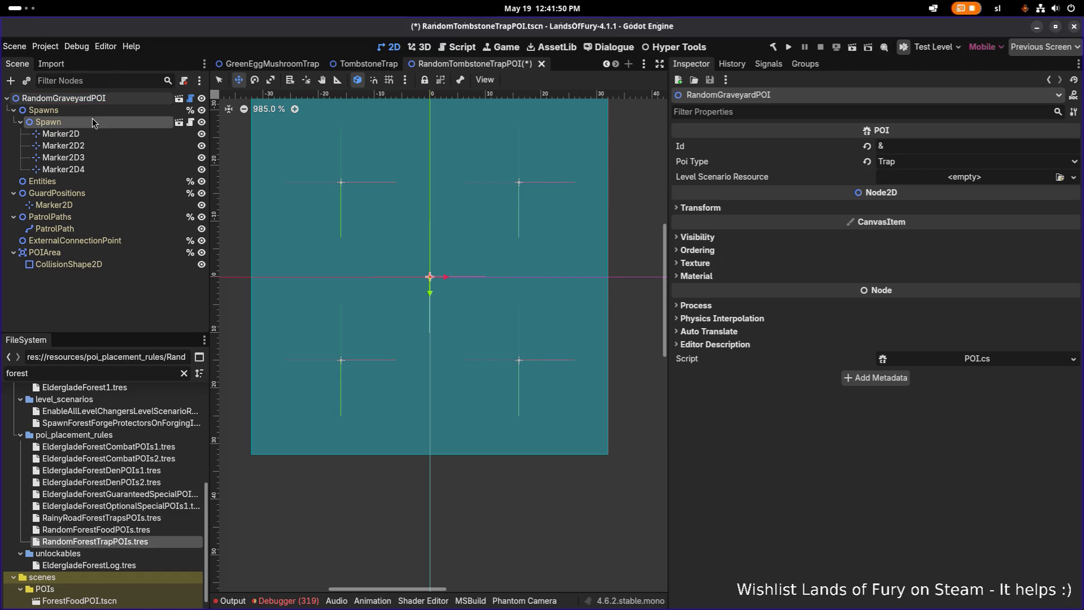
{"action": "key", "text": "ctrl+s"}
Rename the scene file to RandomGraveyardPOI in the FileSystem and run the game.
{"action": "right_click", "coordinate": [96, 101]}
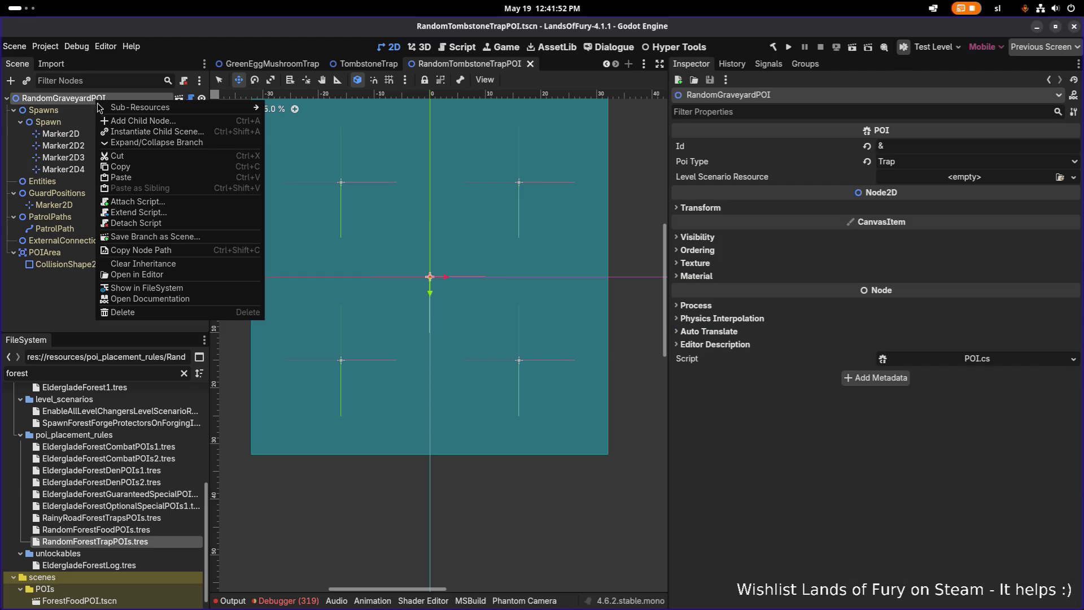
{"action": "left_click", "coordinate": [155, 289]}
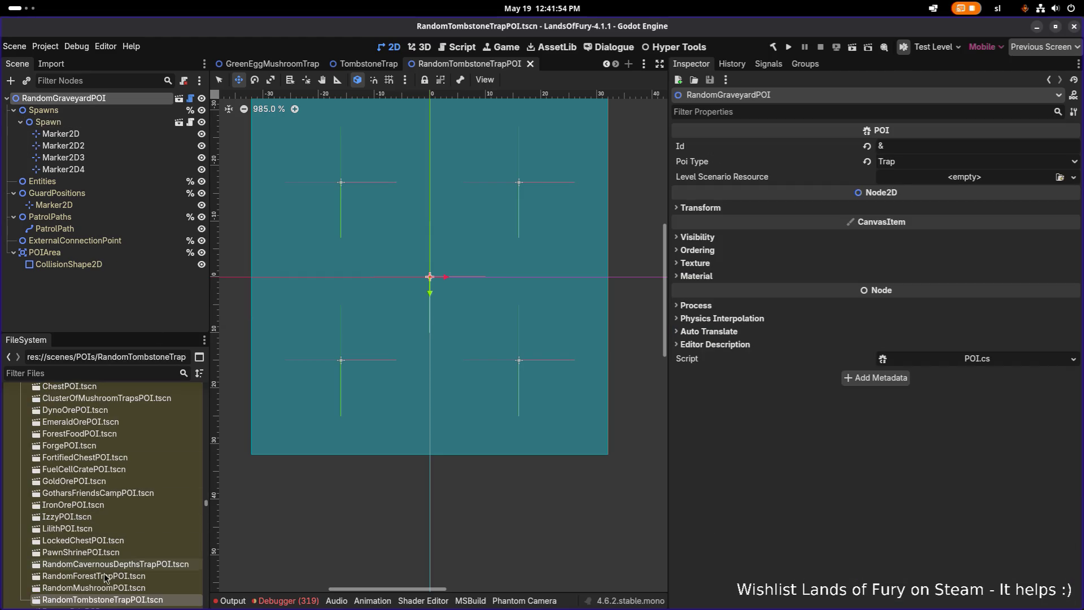
{"action": "key", "text": "ctrl+v"}
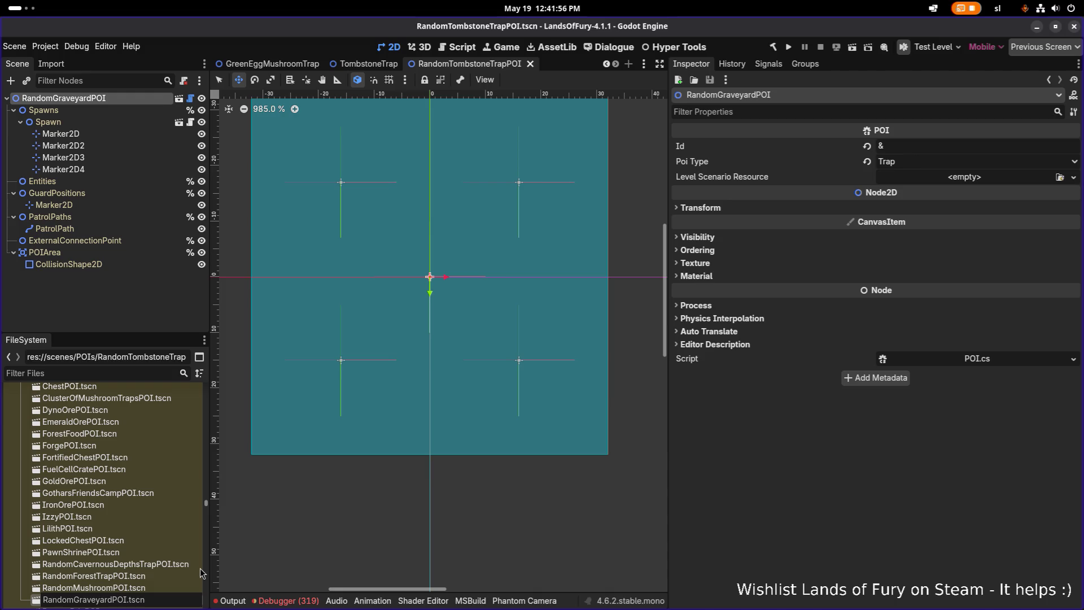
{"action": "key", "text": "Return"}
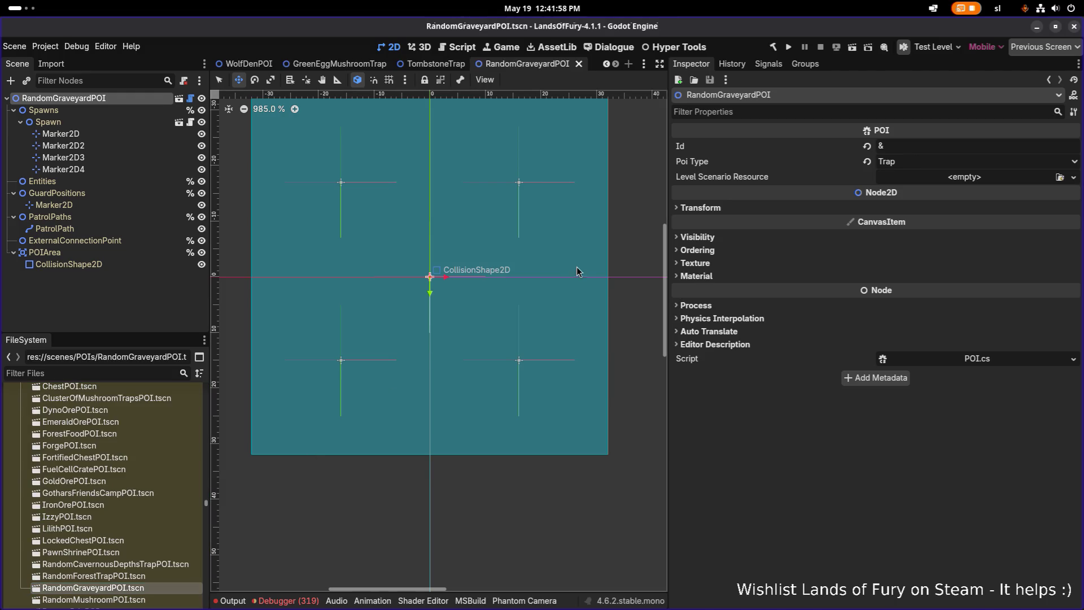
{"action": "left_click", "coordinate": [789, 47]}
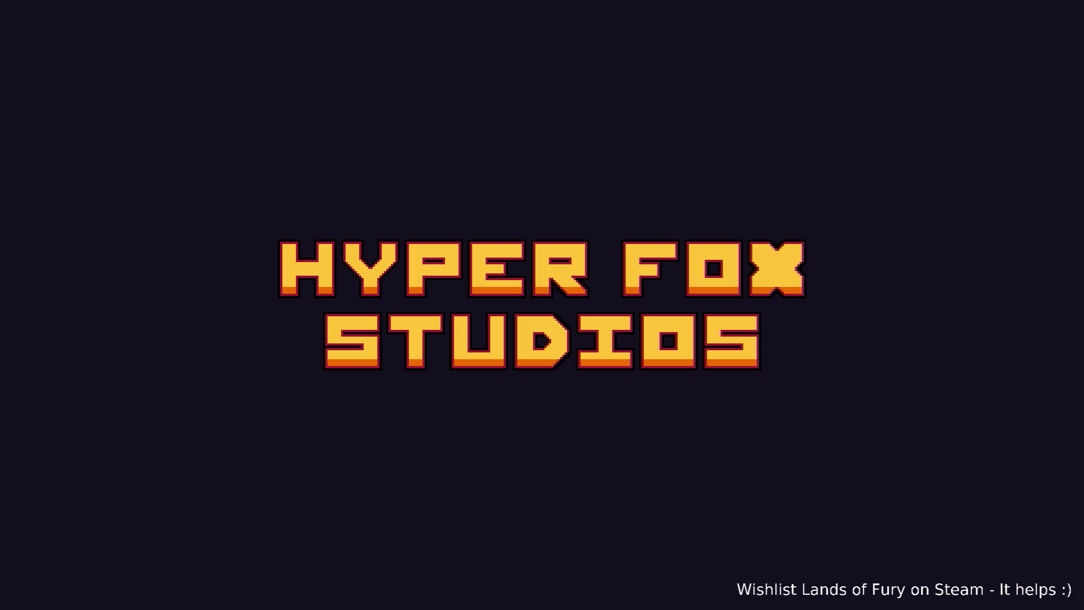
Start a game, take The Glade portal into Elderglade Forest, and walk up the forest path.
{"action": "key", "text": "Return"}
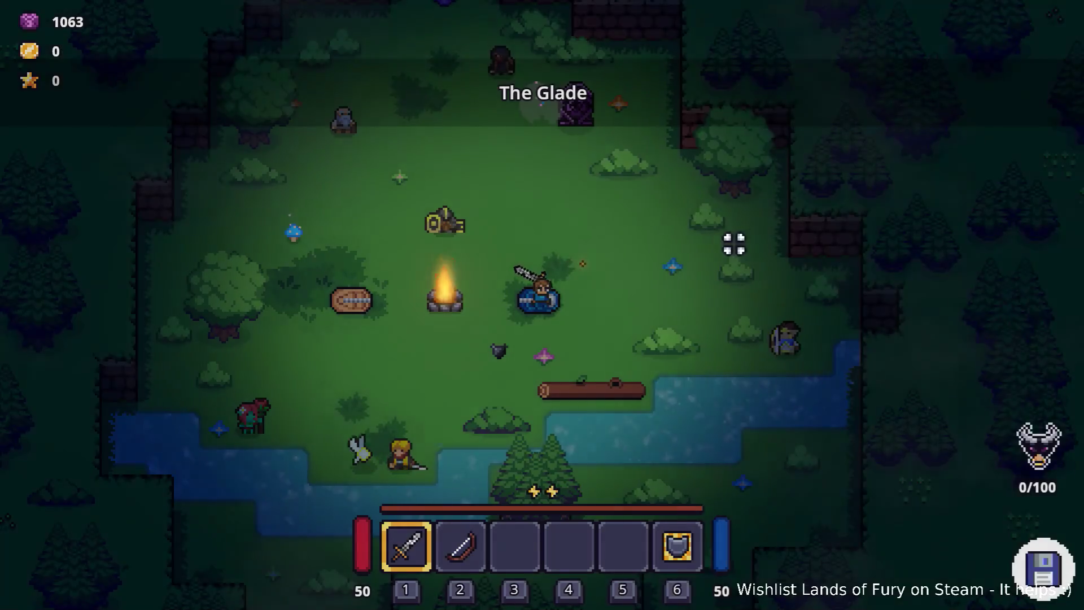
{"action": "key", "text": "w"}
{"action": "key", "text": "e"}
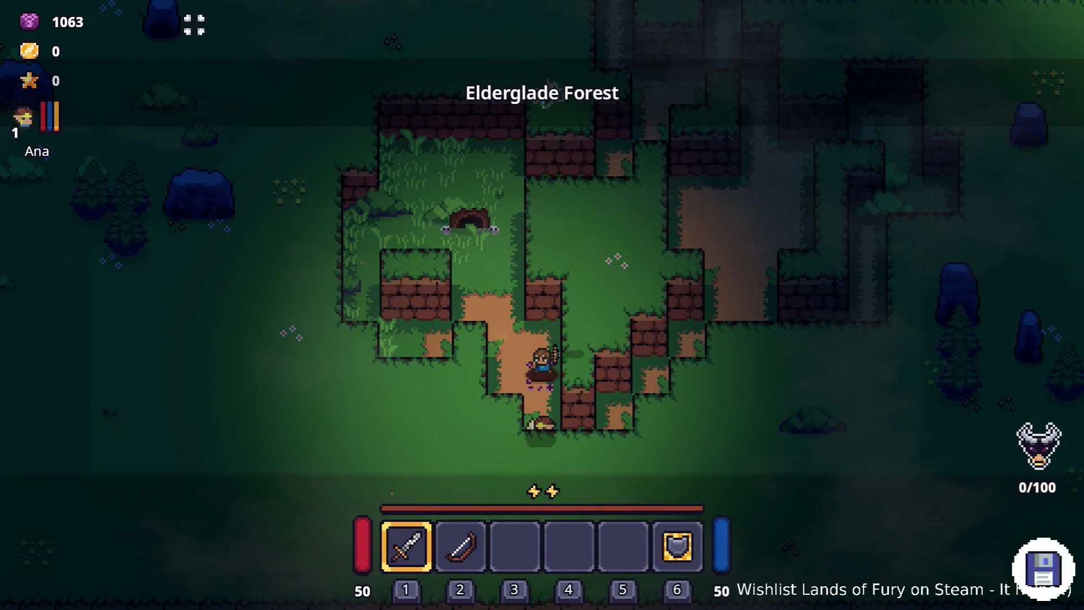
{"action": "left_click", "coordinate": [685, 118]}
{"action": "key", "text": "w"}
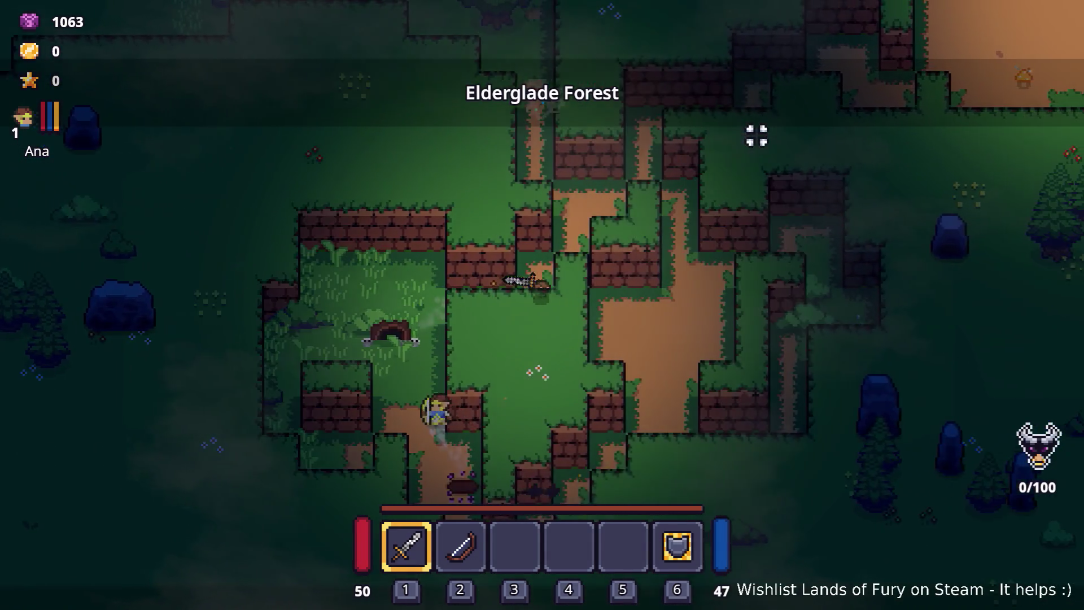
{"action": "key", "text": "w"}
{"action": "key", "text": "d"}
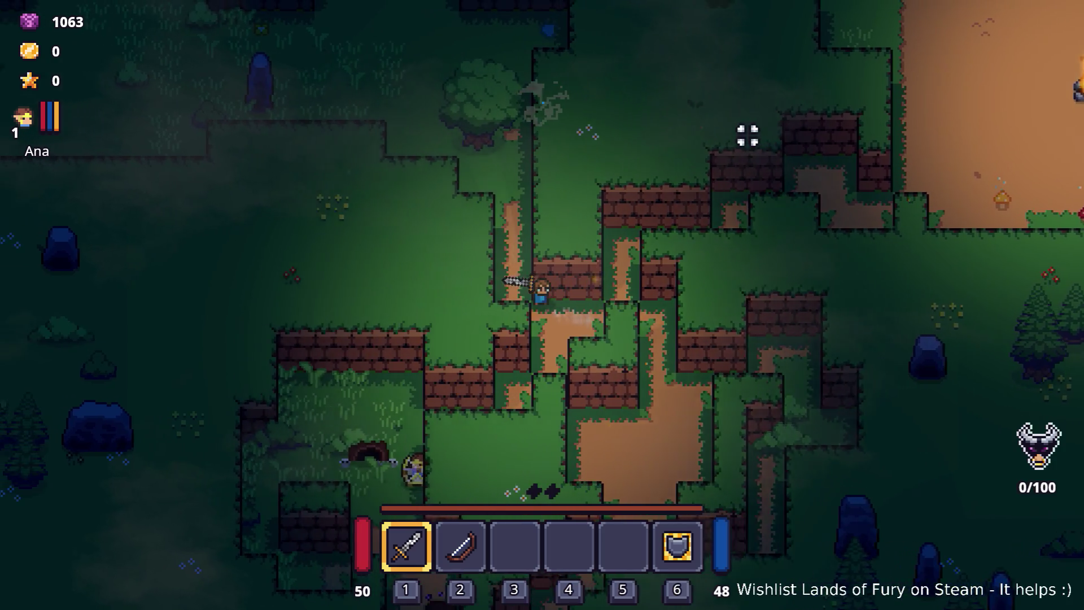
{"action": "key", "text": "w"}
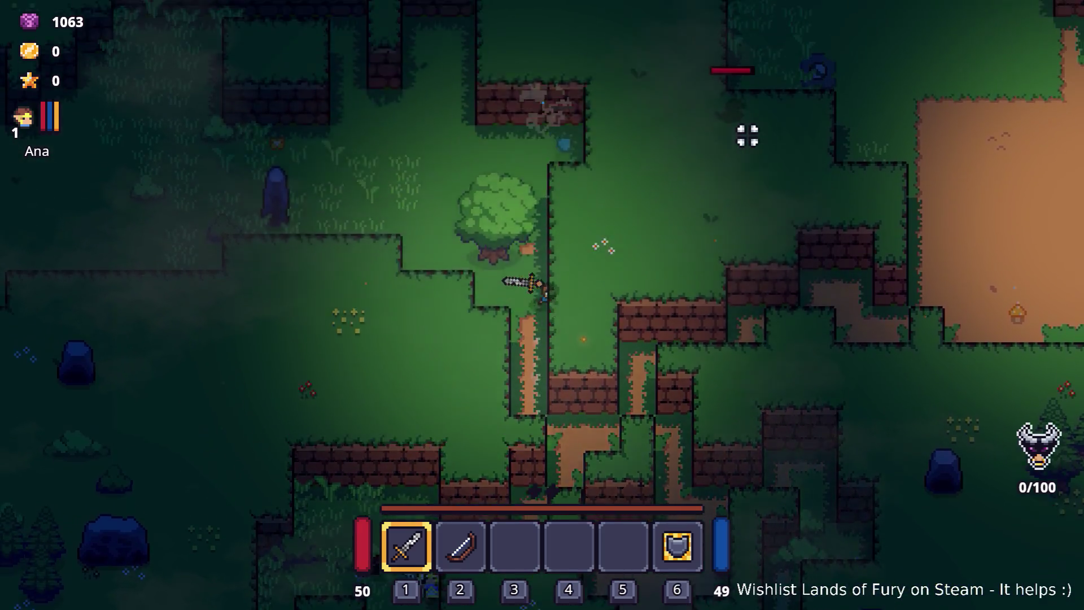
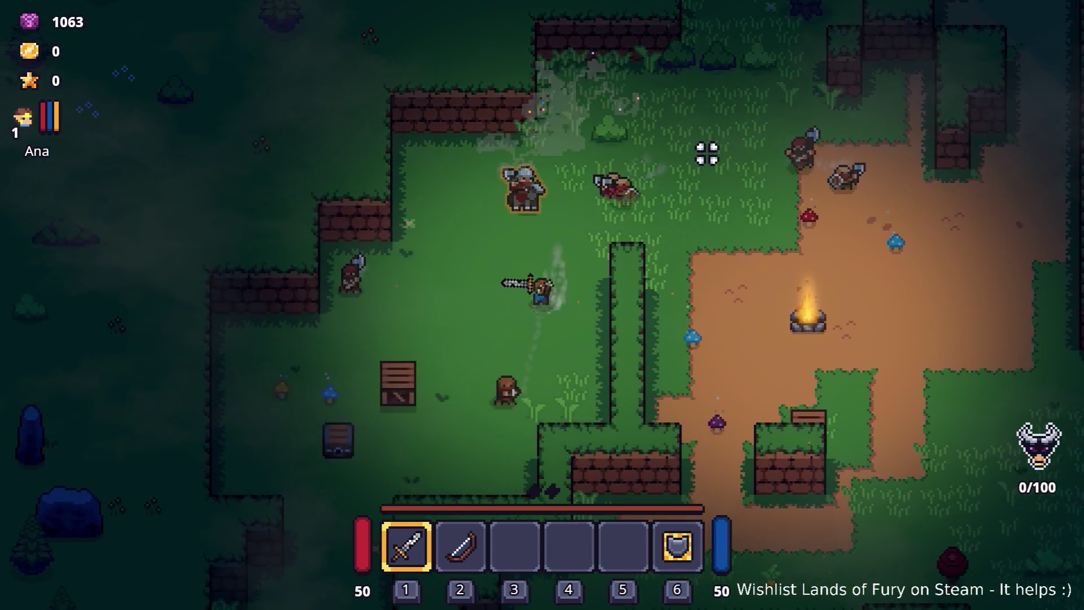
Walk the hero left and up through the forest past the campfire clearing, then pause.
{"action": "key", "text": "s"}
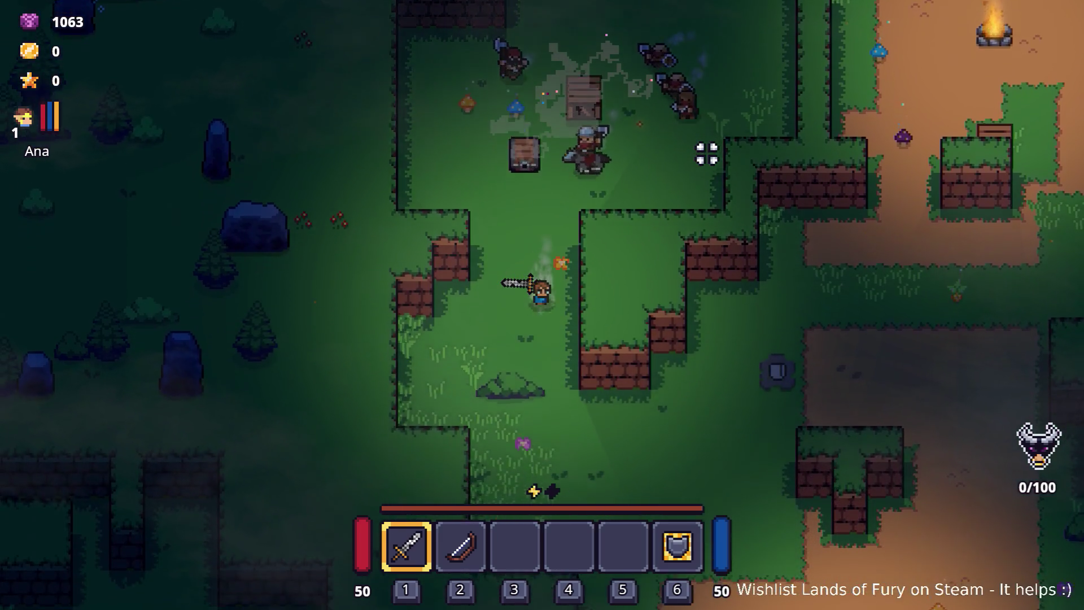
{"action": "key", "text": "w"}
{"action": "key", "text": "d"}
{"action": "key", "text": "s"}
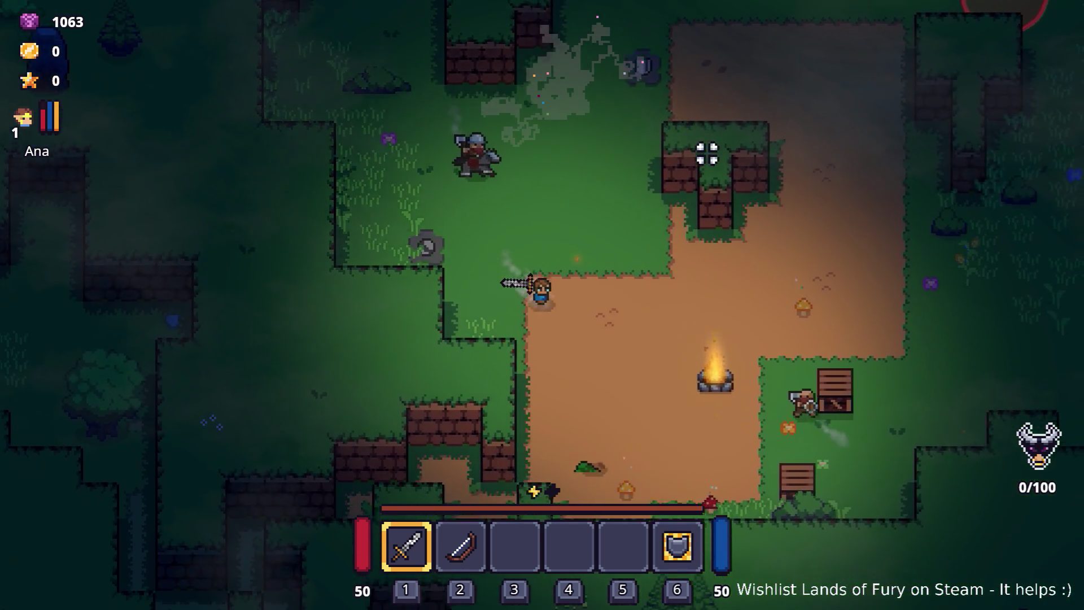
{"action": "key", "text": "a"}
{"action": "key", "text": "a"}
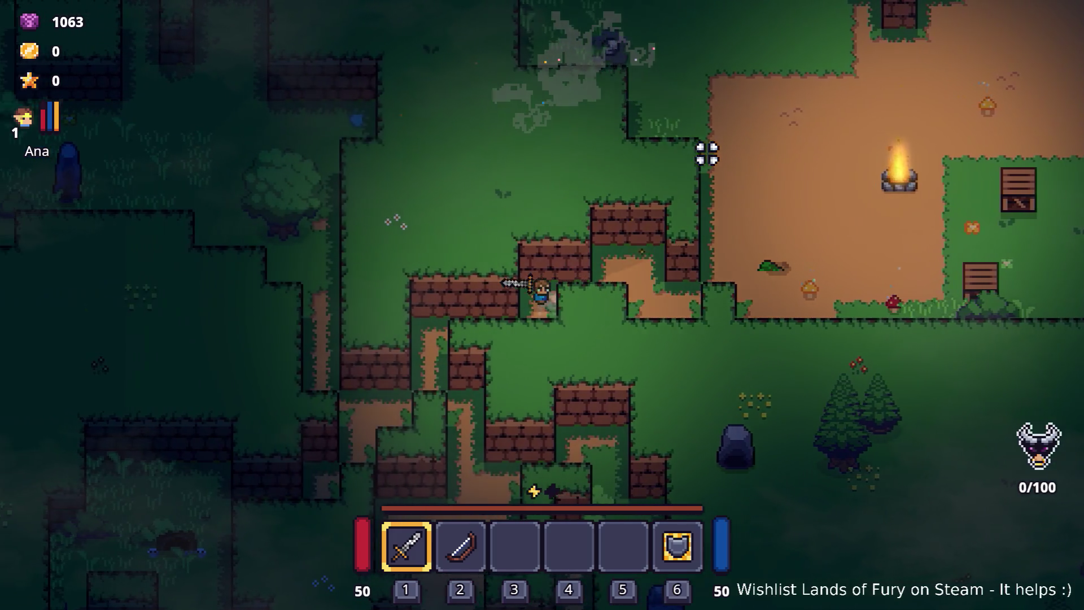
{"action": "key", "text": "s"}
{"action": "key", "text": "a"}
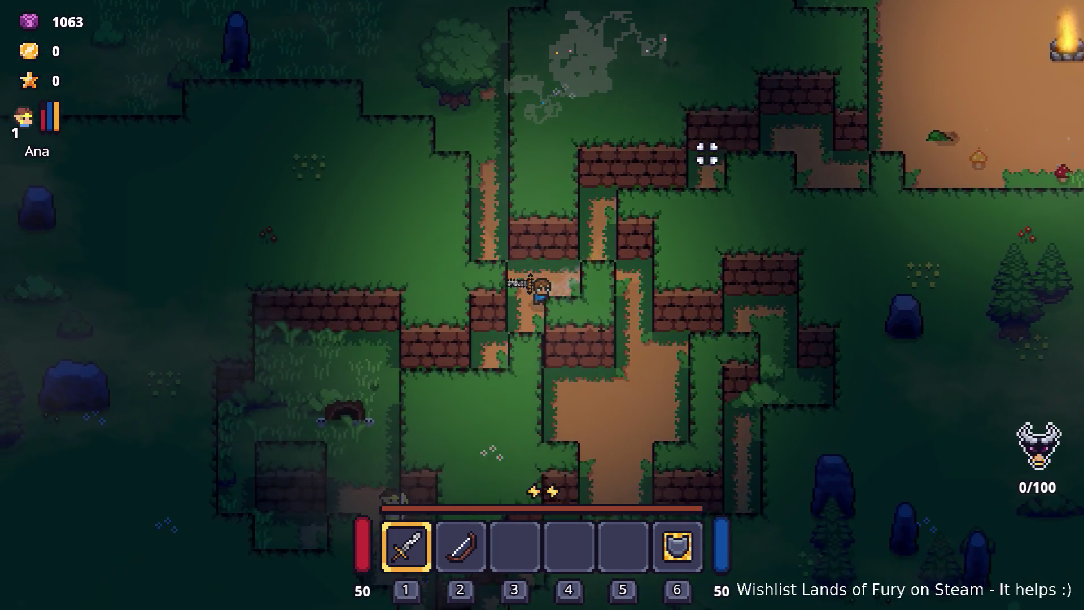
{"action": "key", "text": "w"}
{"action": "key", "text": "a"}
{"action": "key", "text": "w"}
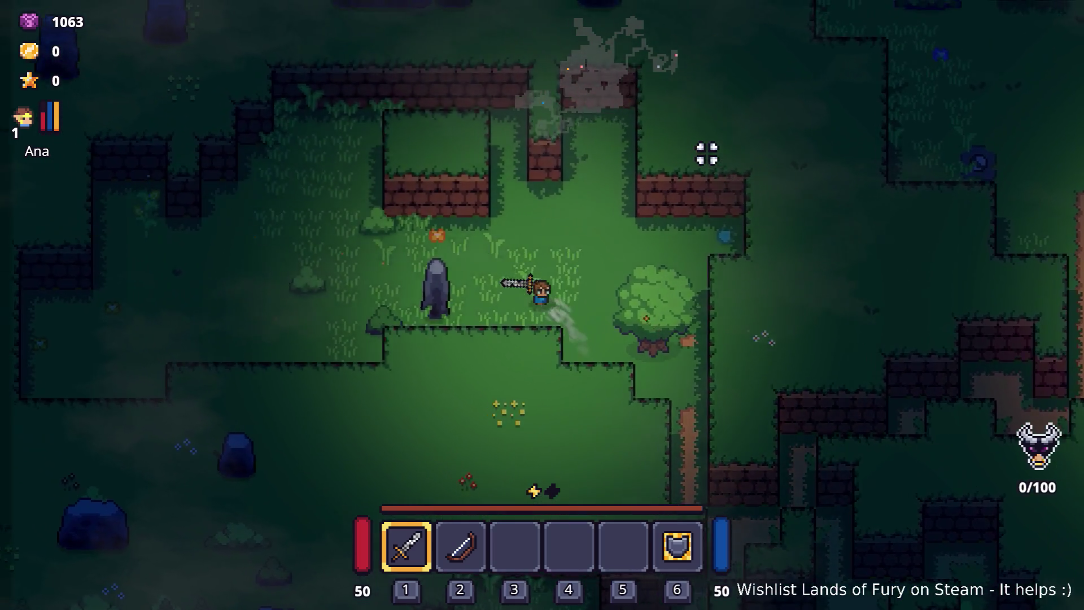
{"action": "key", "text": "Escape"}
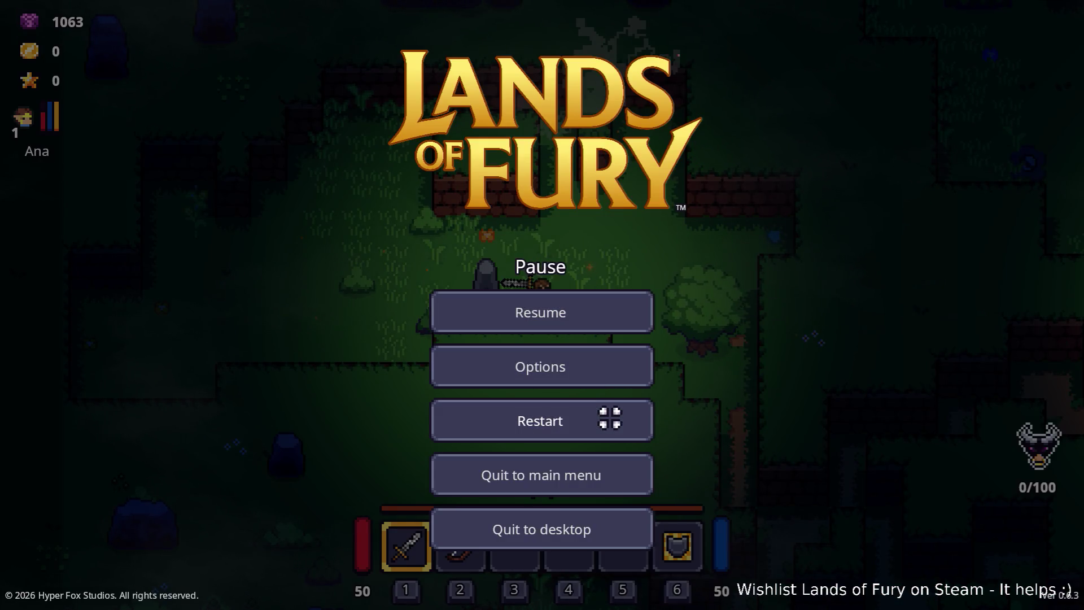
Restart the level and pause again once it reloads.
{"action": "left_click", "coordinate": [610, 418]}
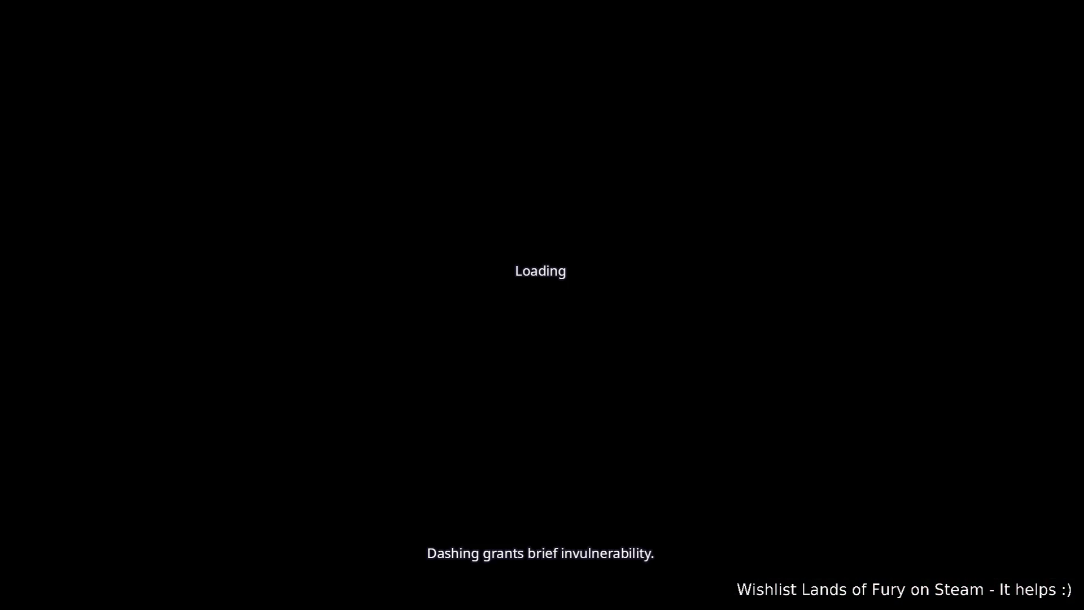
{"action": "key", "text": "Escape"}
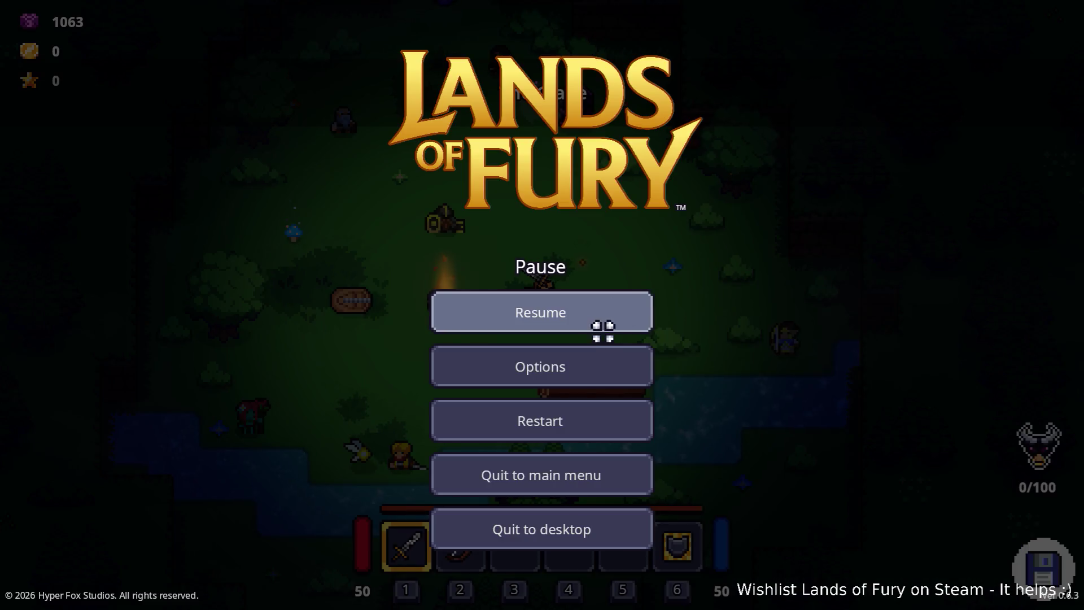
Lower Music Volume from 100% to 0%, resume, and walk into the purple beam.
{"action": "left_click", "coordinate": [591, 408]}
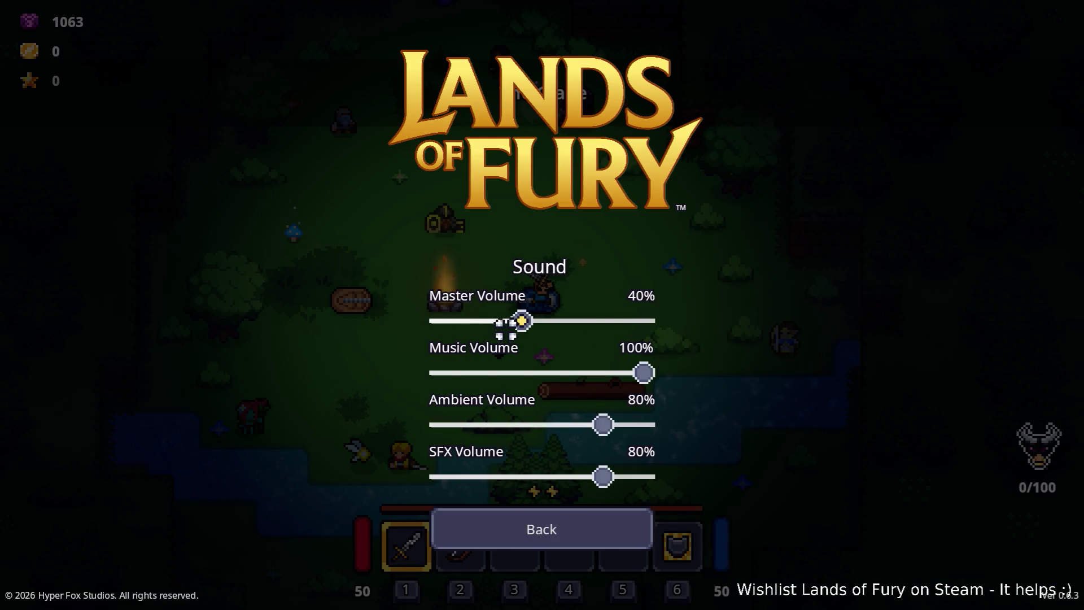
{"action": "left_click_drag", "start_coordinate": [641, 371], "coordinate": [375, 375]}
{"action": "left_click", "coordinate": [520, 528]}
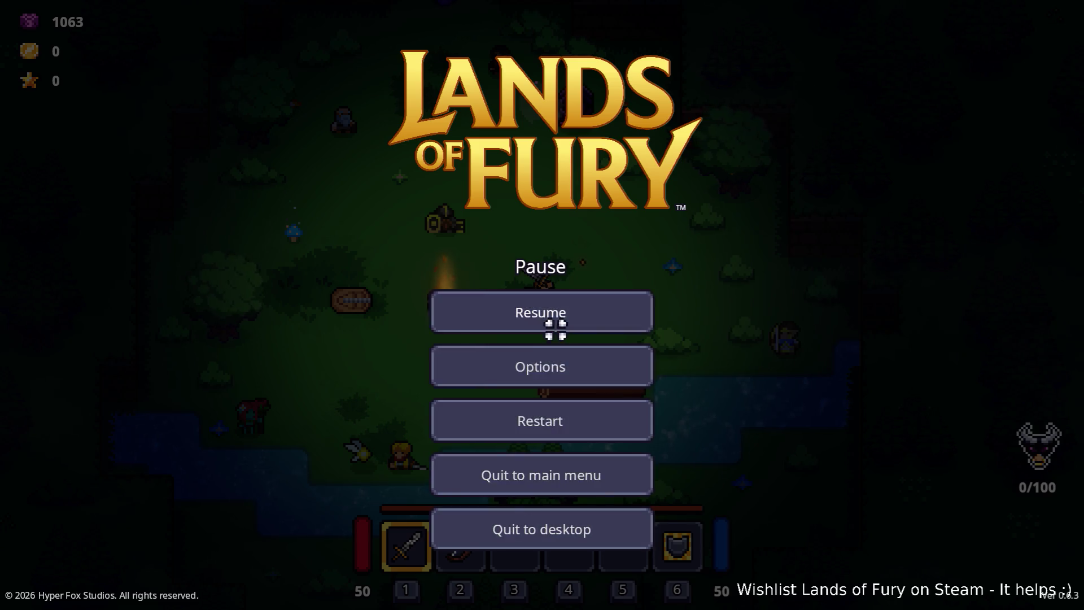
{"action": "left_click", "coordinate": [556, 313]}
{"action": "key", "text": "w"}
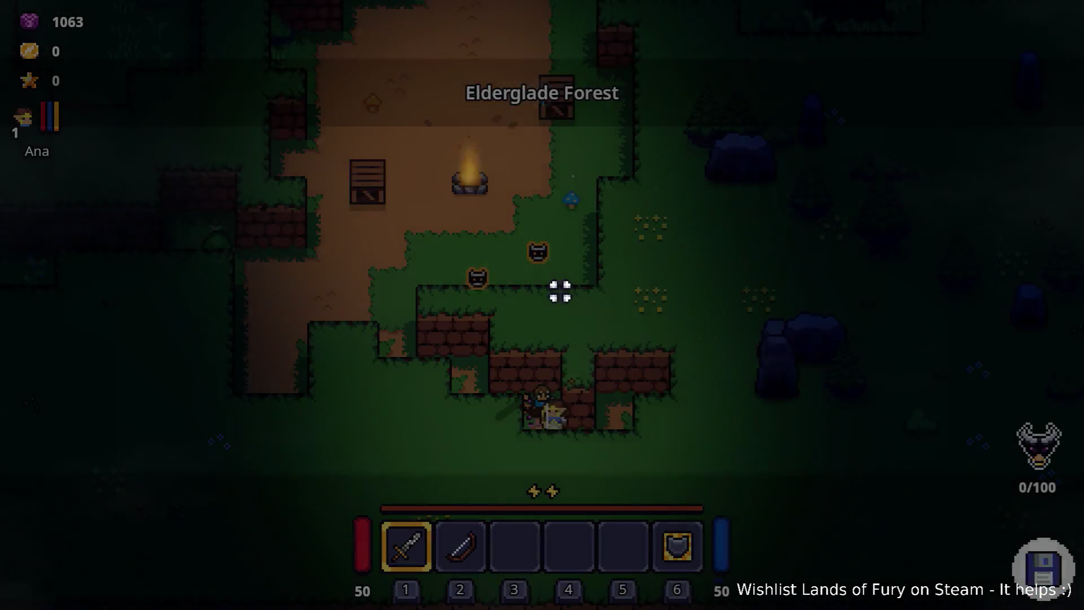
Walk north from the campfire into the grassy clearing, then south-west past the anvil stone.
{"action": "key", "text": "w"}
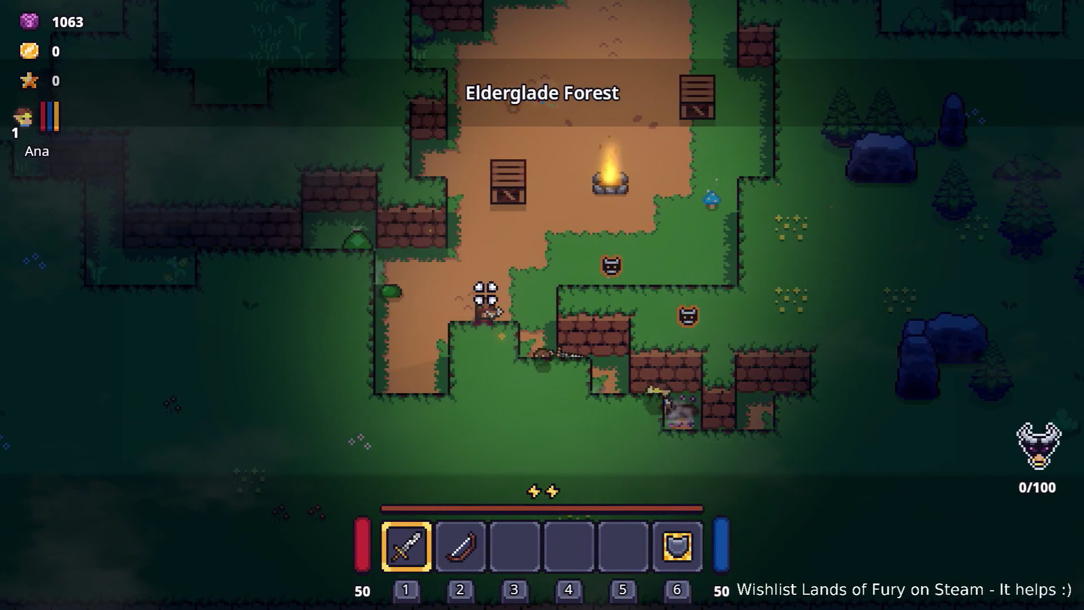
{"action": "key", "text": "a"}
{"action": "key", "text": "w"}
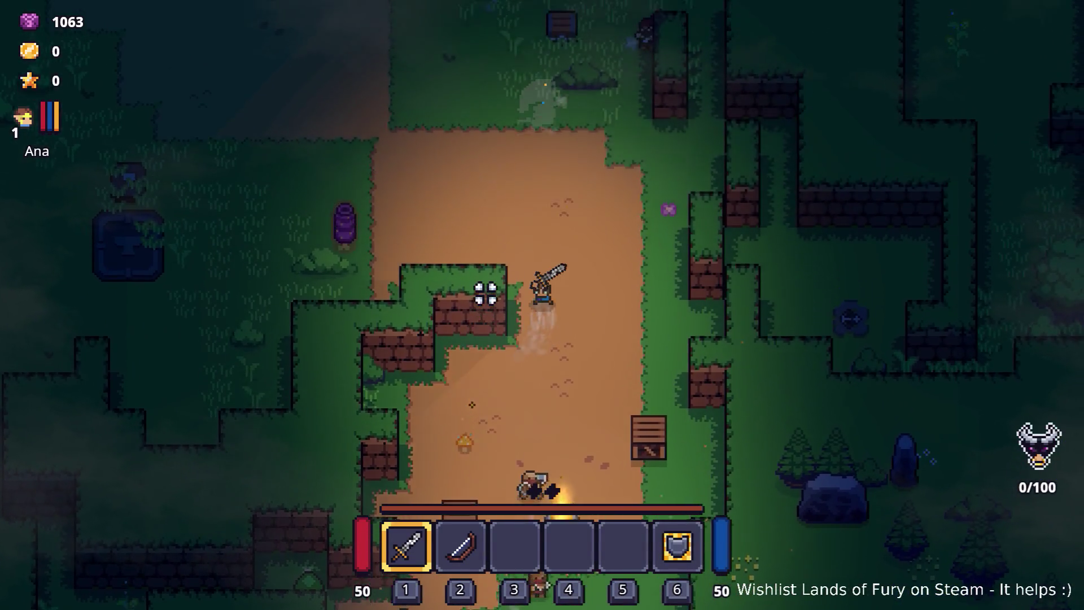
{"action": "key", "text": "w"}
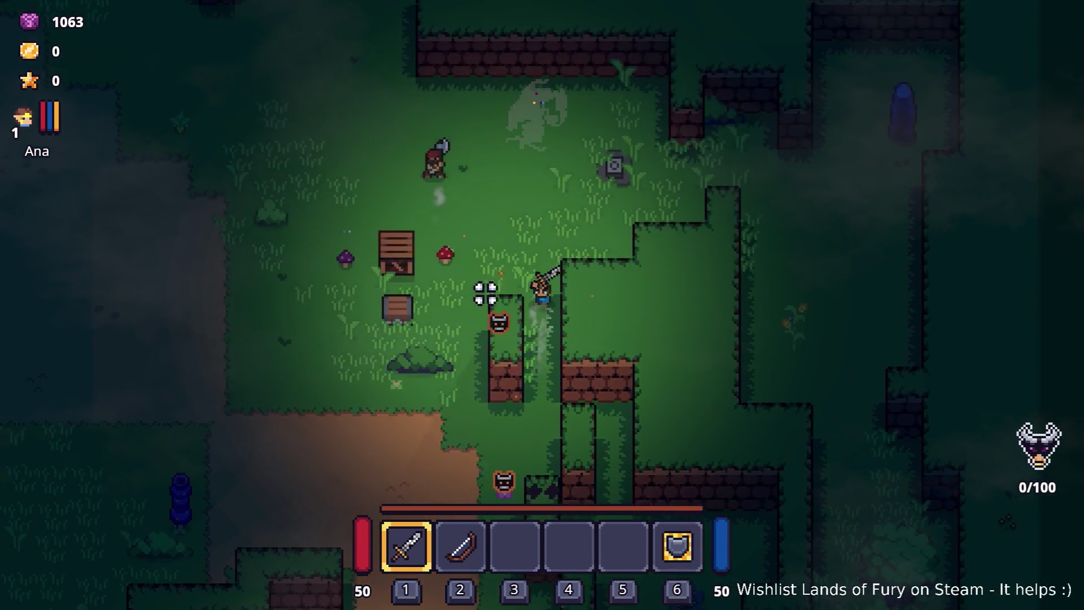
{"action": "key", "text": "a"}
{"action": "key", "text": "w"}
{"action": "key", "text": "a"}
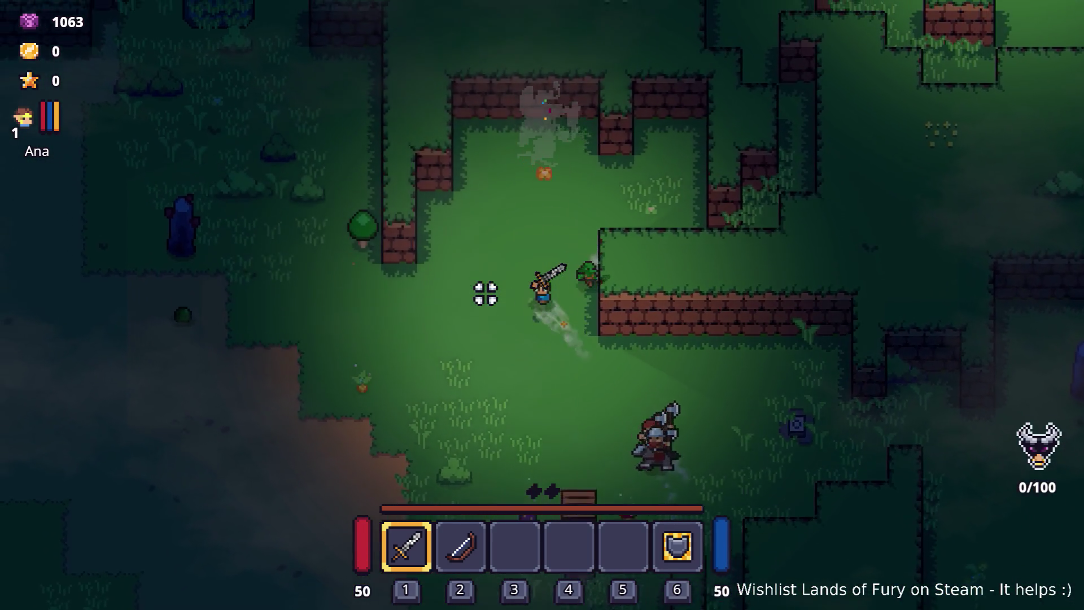
{"action": "key", "text": "s"}
{"action": "key", "text": "a"}
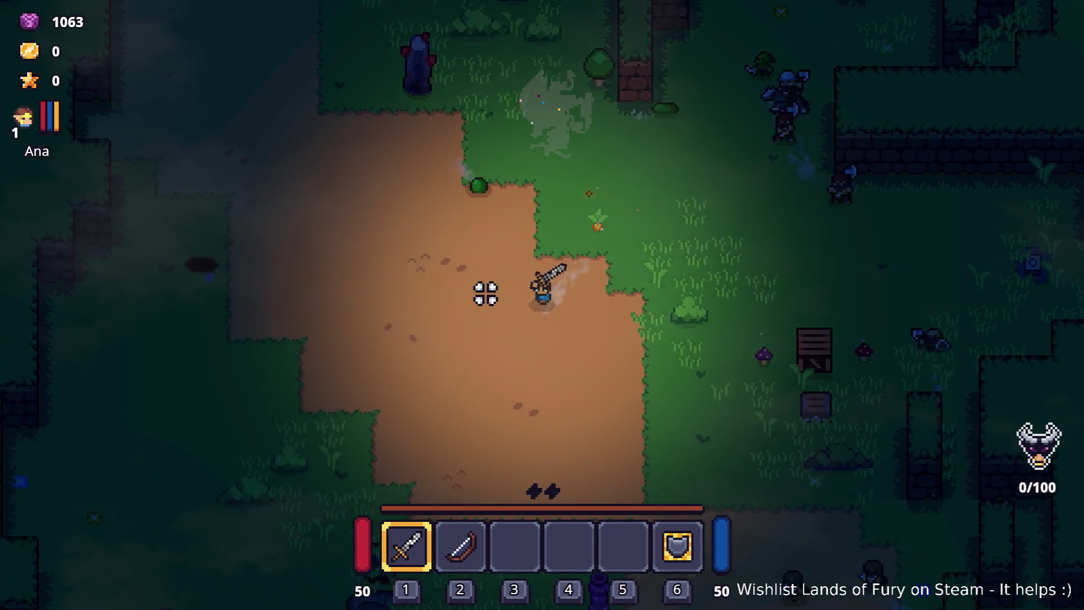
{"action": "key", "text": "s"}
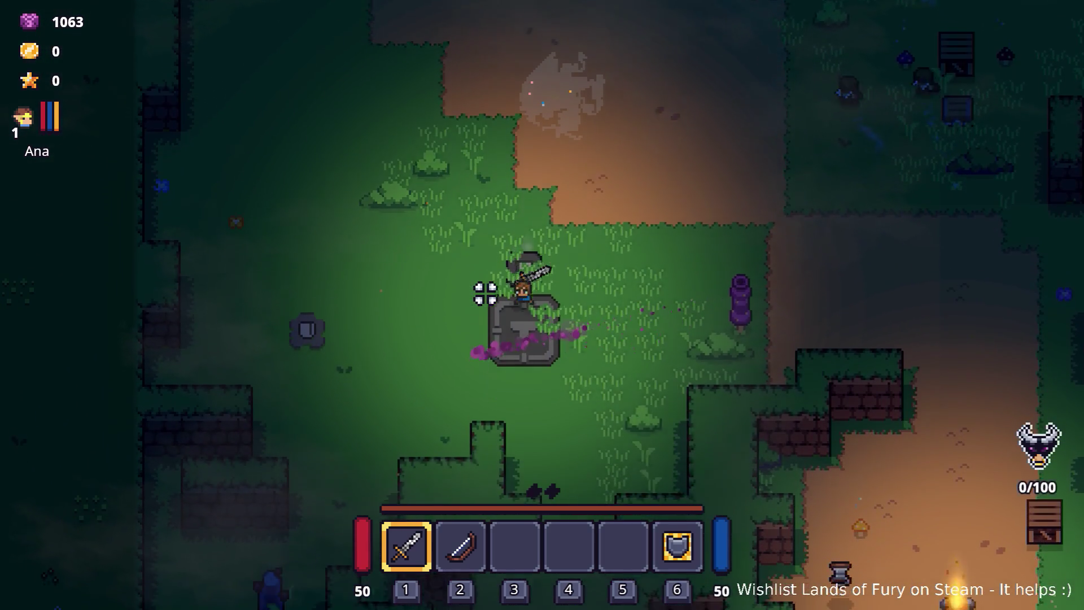
{"action": "key", "text": "d"}
Head north past the anvil toward the stone stair, then follow the dirt path back south-west.
{"action": "key", "text": "w"}
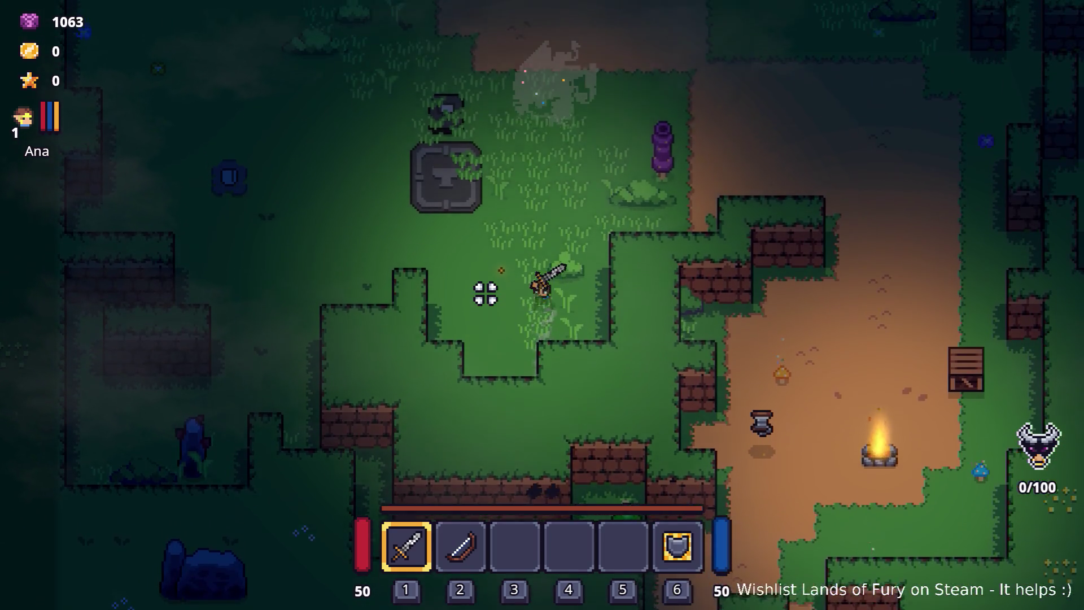
{"action": "key", "text": "w"}
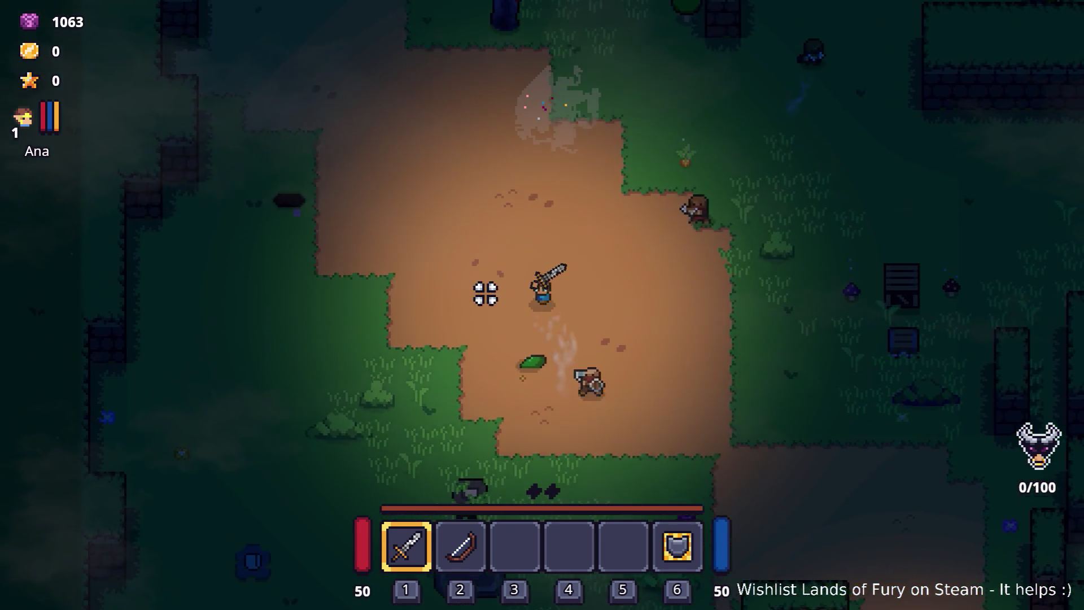
{"action": "key", "text": "w"}
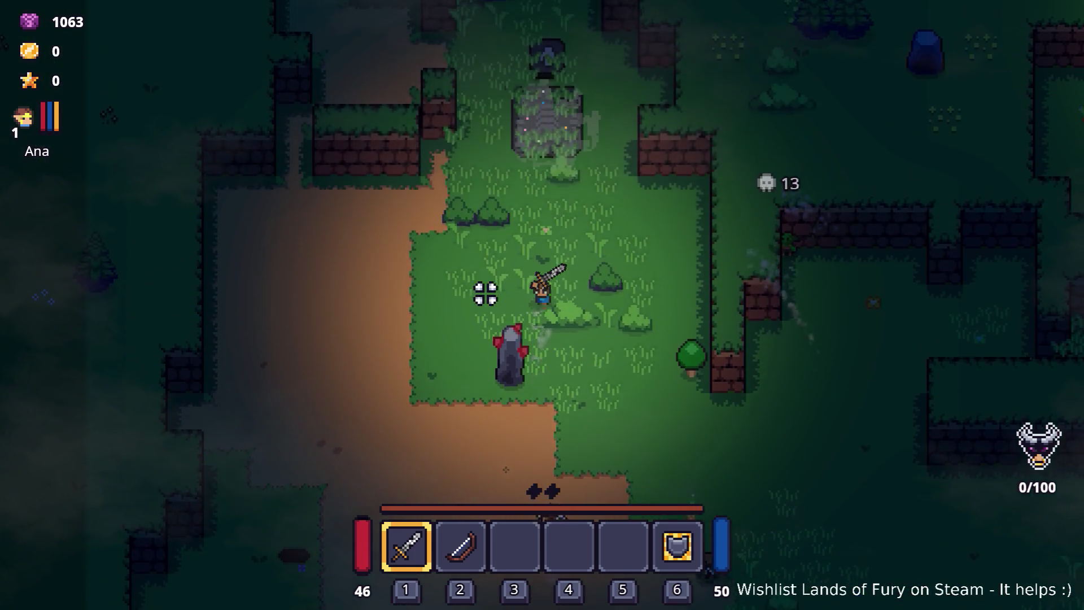
{"action": "key", "text": "w"}
{"action": "key", "text": "a"}
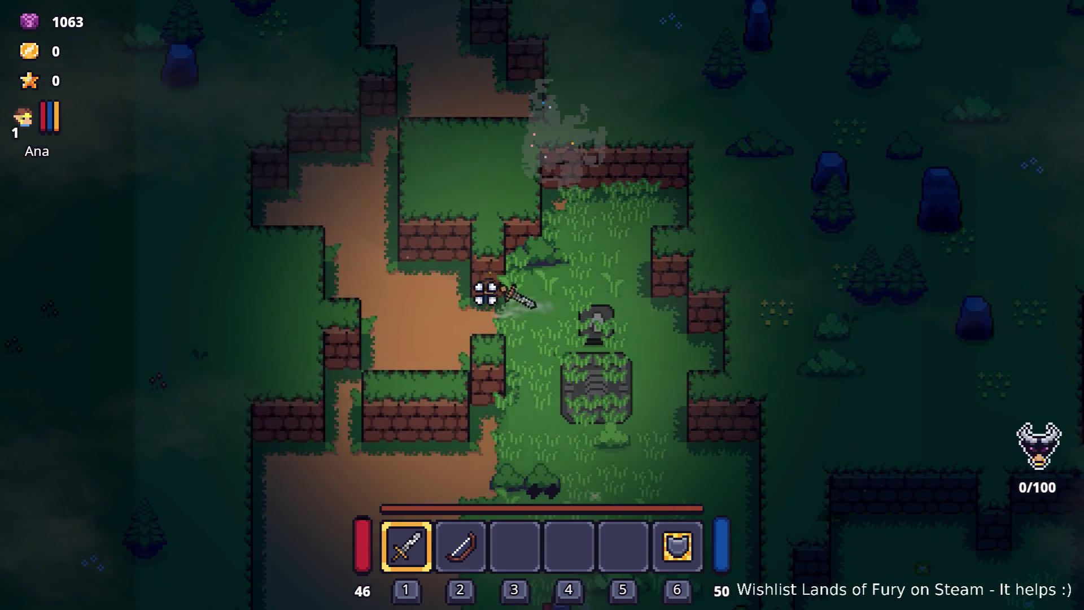
{"action": "key", "text": "w"}
{"action": "key", "text": "d"}
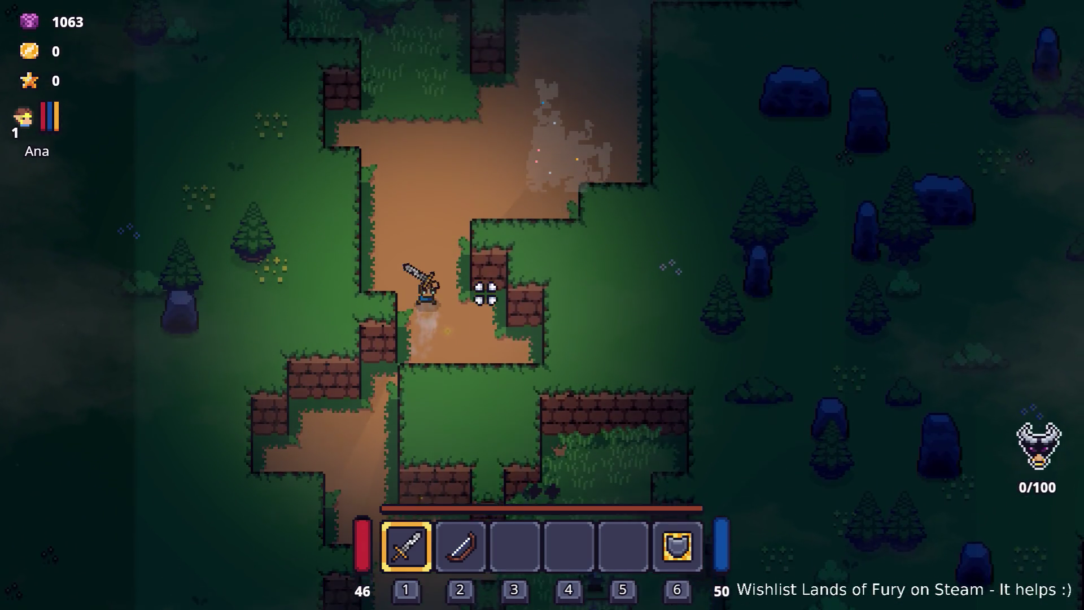
{"action": "key", "text": "s"}
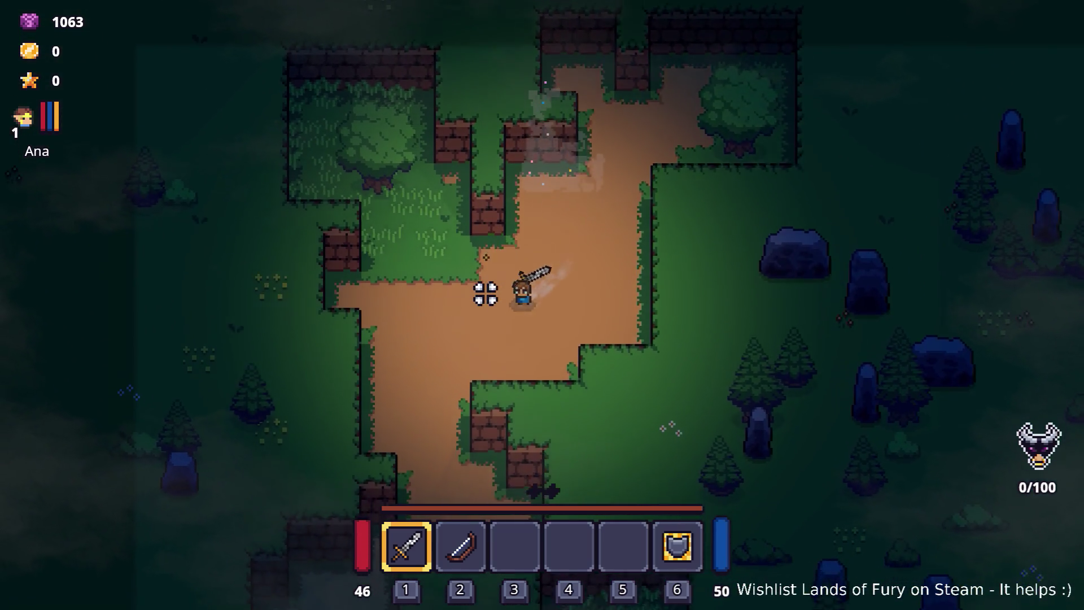
{"action": "key", "text": "s"}
{"action": "key", "text": "a"}
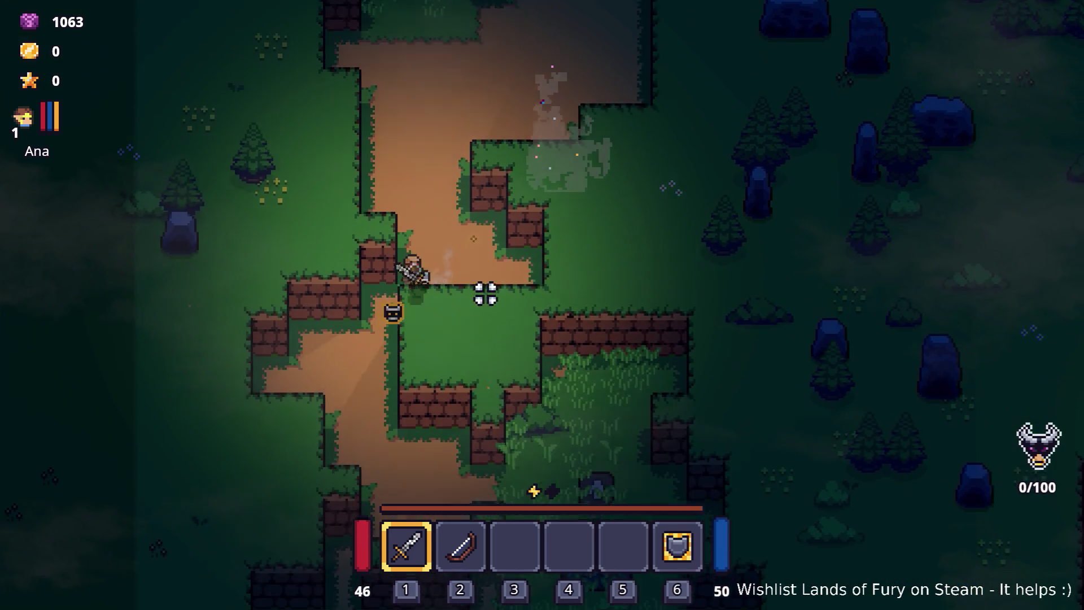
Walk east and north through the grass toward the campfire, then pause and quit to the editor.
{"action": "key", "text": "d"}
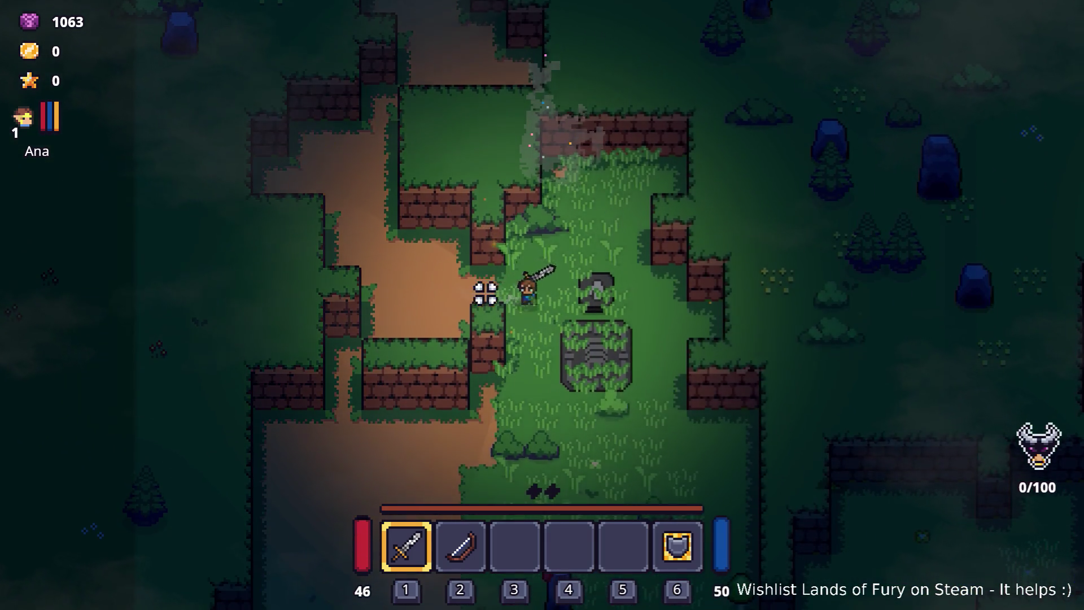
{"action": "key", "text": "s"}
{"action": "key", "text": "s"}
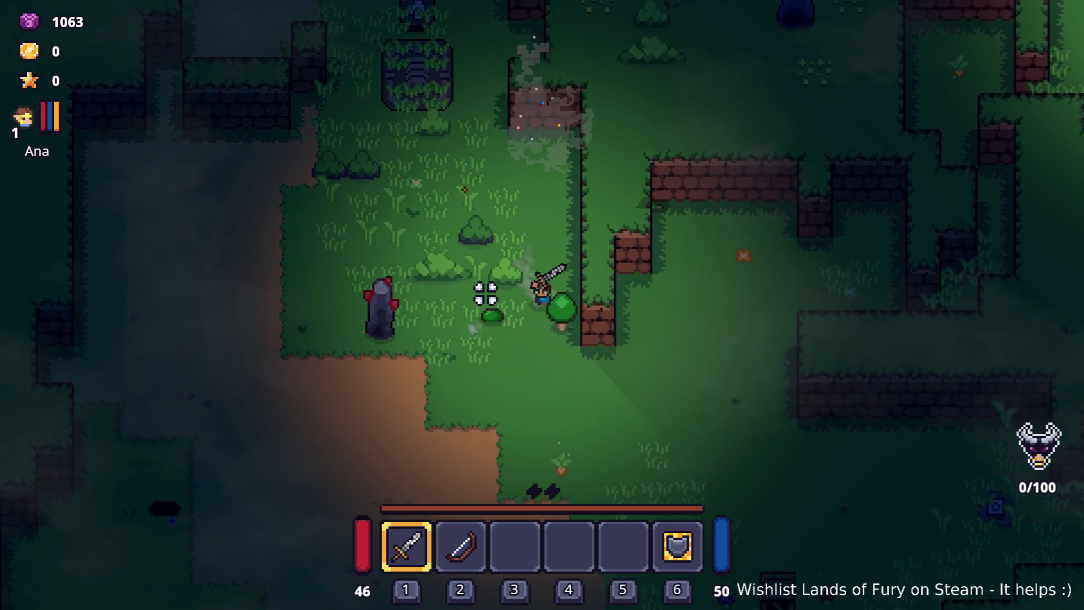
{"action": "key", "text": "d"}
{"action": "key", "text": "w"}
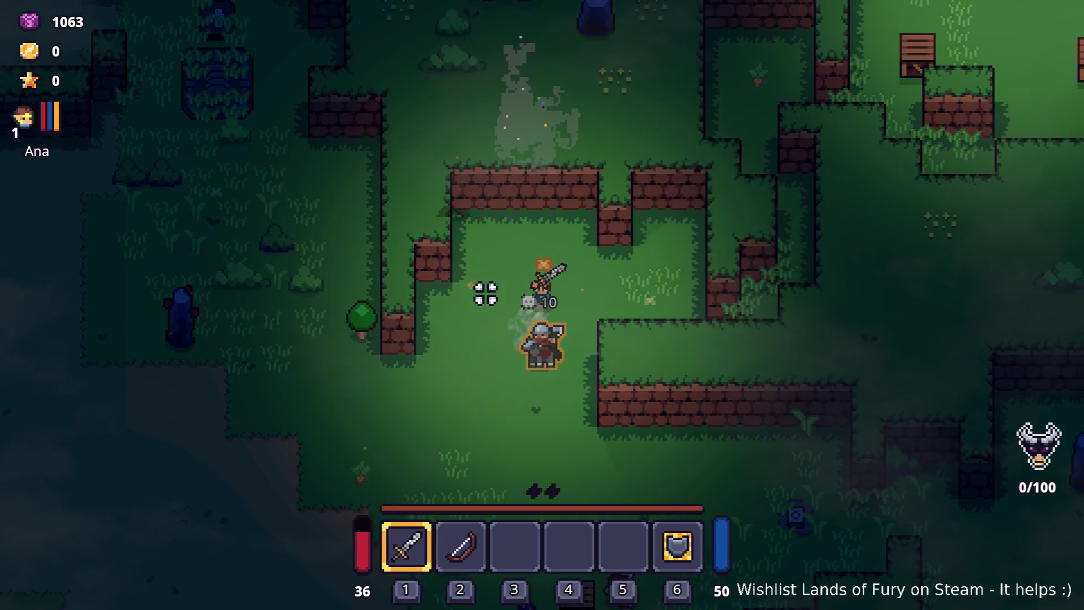
{"action": "key", "text": "d"}
{"action": "key", "text": "d"}
{"action": "key", "text": "w"}
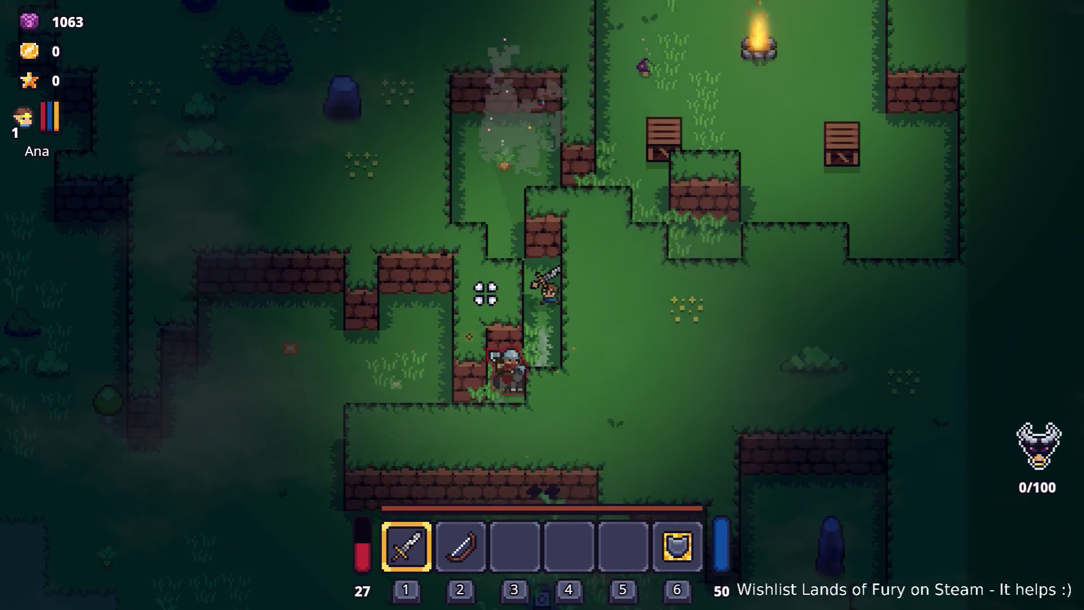
{"action": "key", "text": "w"}
{"action": "key", "text": "d"}
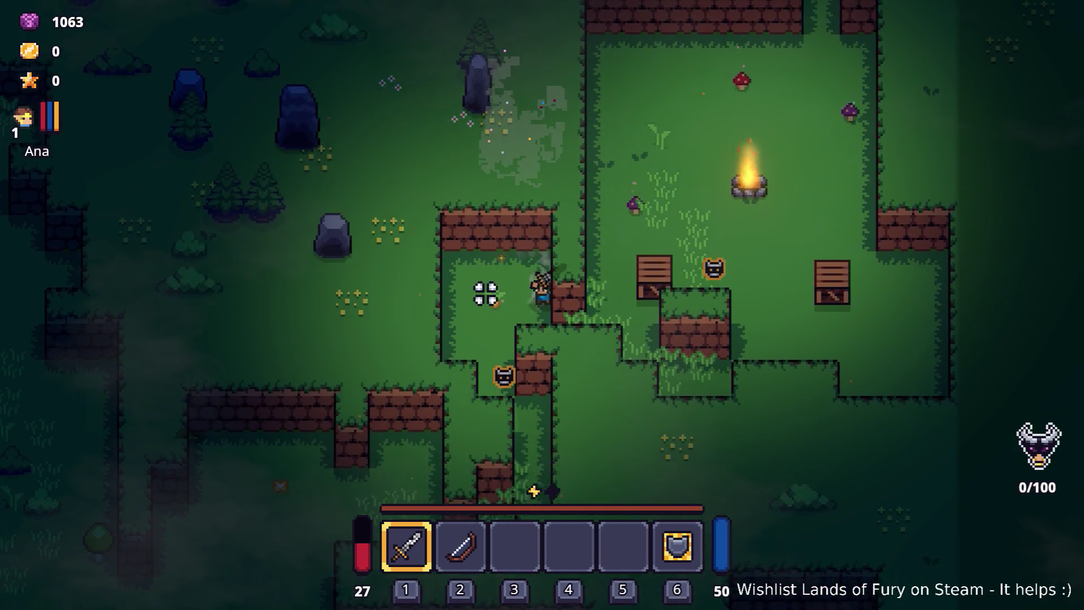
{"action": "key", "text": "Escape"}
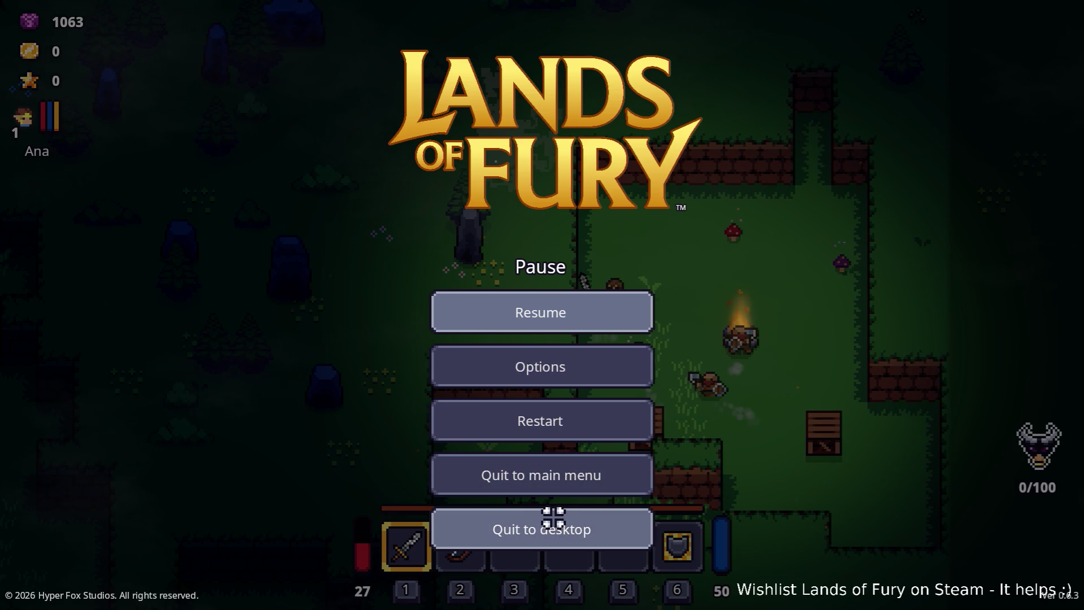
{"action": "left_click", "coordinate": [554, 522]}
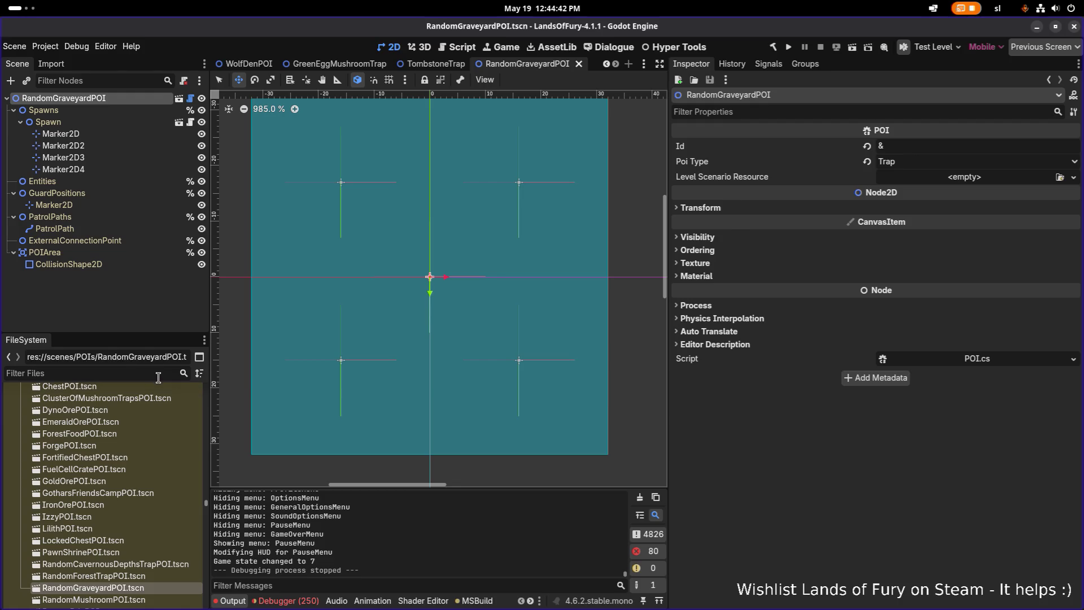
Enter graveyard_poi as the POI's Id, save RandomGraveyardPOI.tscn, and show the Debugger errors.
{"action": "left_click", "coordinate": [989, 145]}
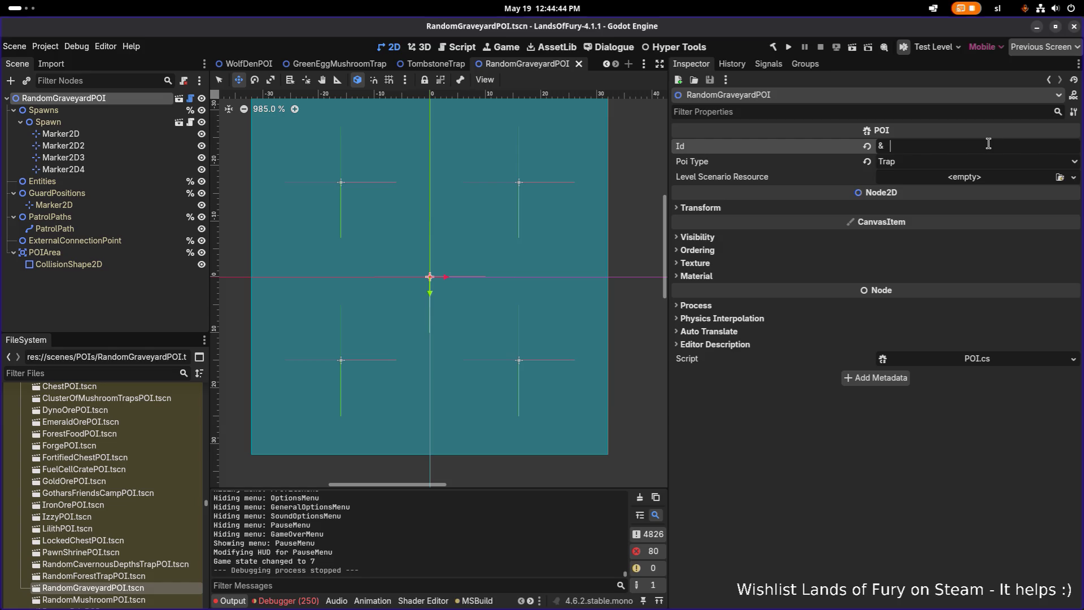
{"action": "type", "text": "graveya"}
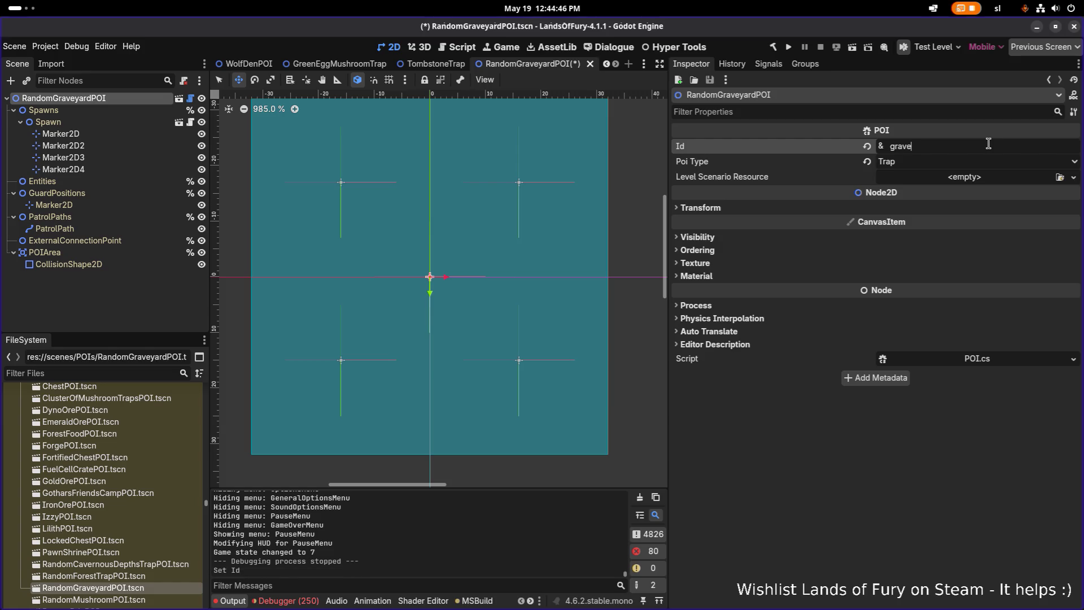
{"action": "type", "text": "rd_poi"}
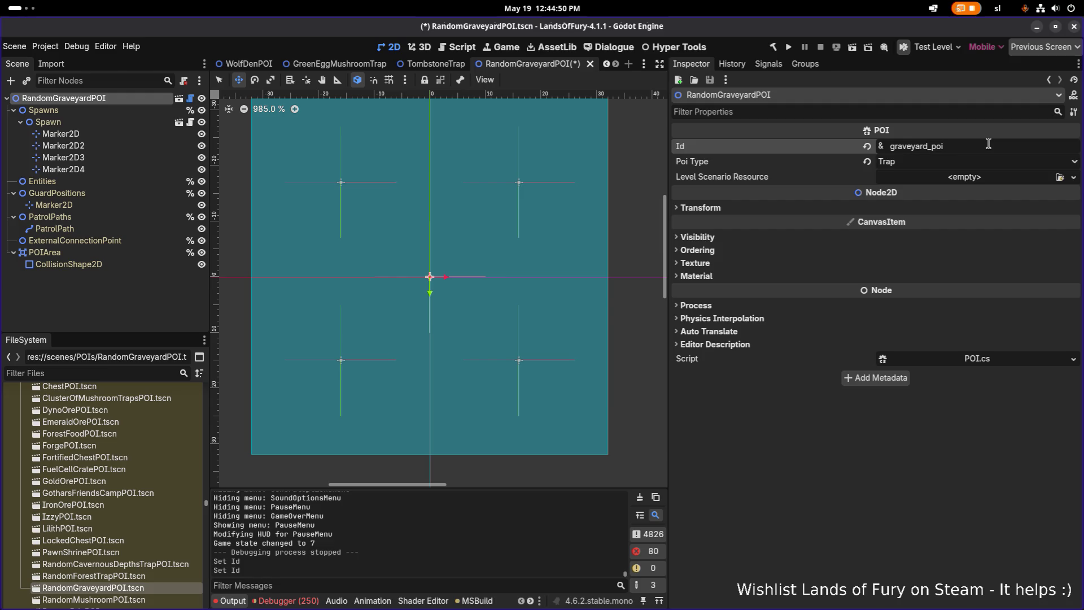
{"action": "key", "text": "ctrl+s"}
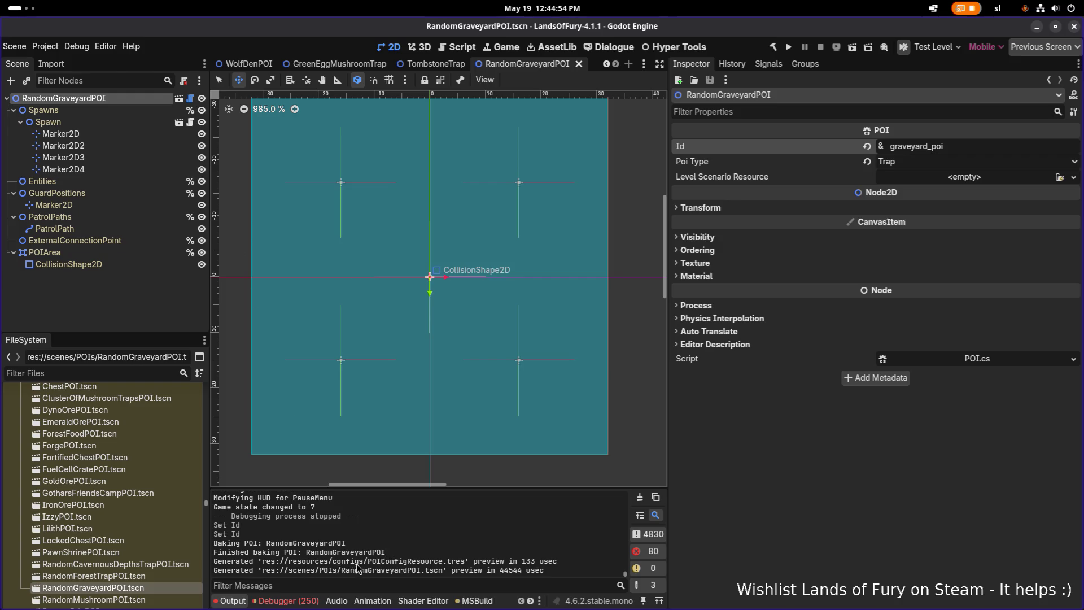
{"action": "left_click", "coordinate": [286, 600]}
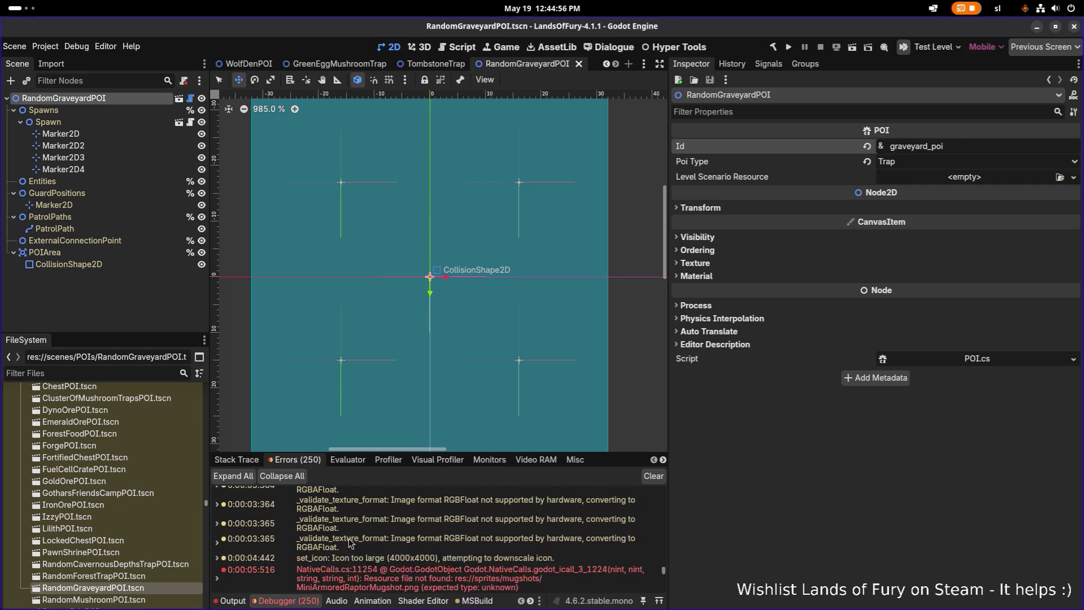
Scroll through the Debugger's logged errors and warnings, then clear the list.
{"action": "scroll", "coordinate": [347, 544], "scroll_direction": "up", "scroll_amount": 15}
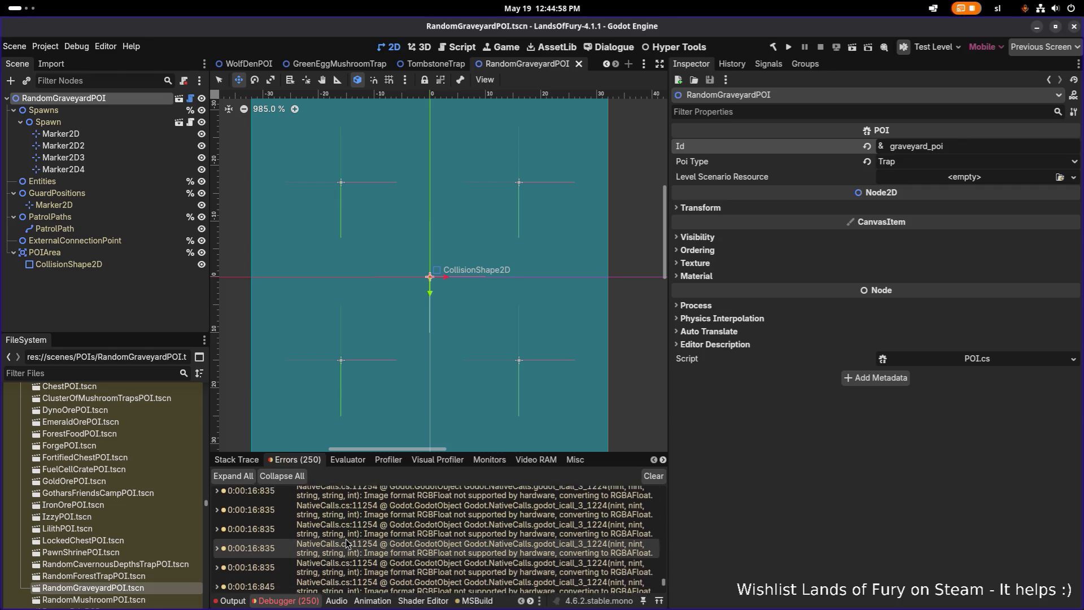
{"action": "scroll", "coordinate": [346, 542], "scroll_direction": "up", "scroll_amount": 3}
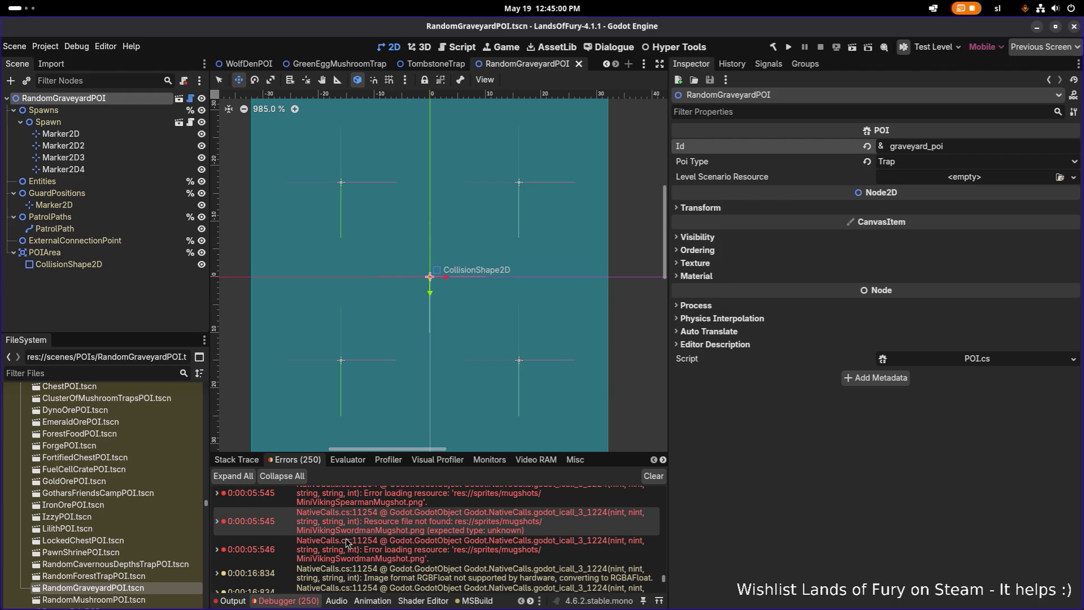
{"action": "scroll", "coordinate": [346, 541], "scroll_direction": "up", "scroll_amount": 5}
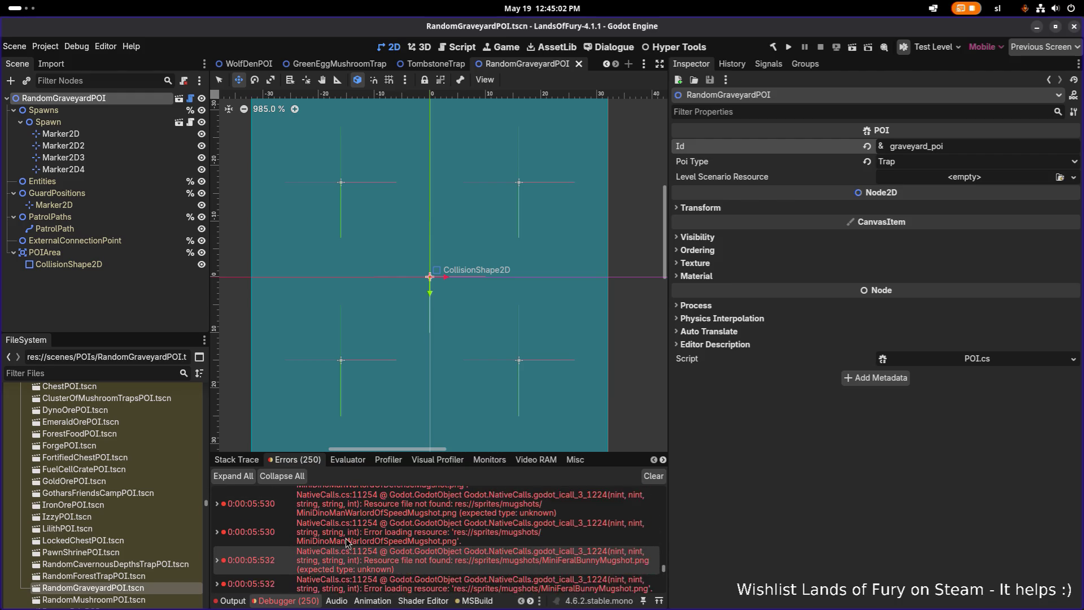
{"action": "scroll", "coordinate": [346, 543], "scroll_direction": "up", "scroll_amount": 5}
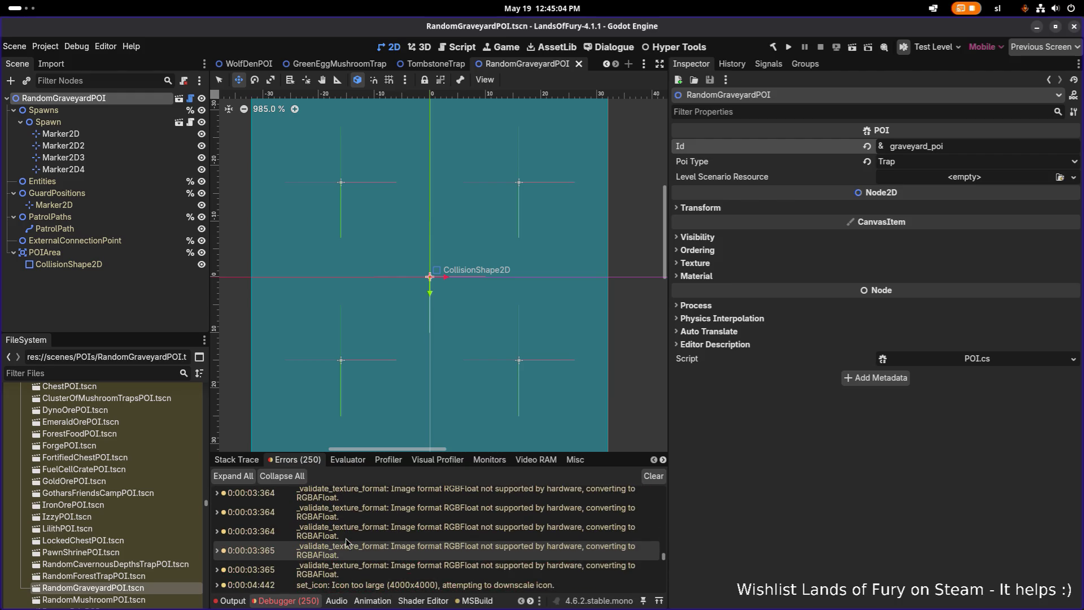
{"action": "scroll", "coordinate": [347, 542], "scroll_direction": "down", "scroll_amount": 3}
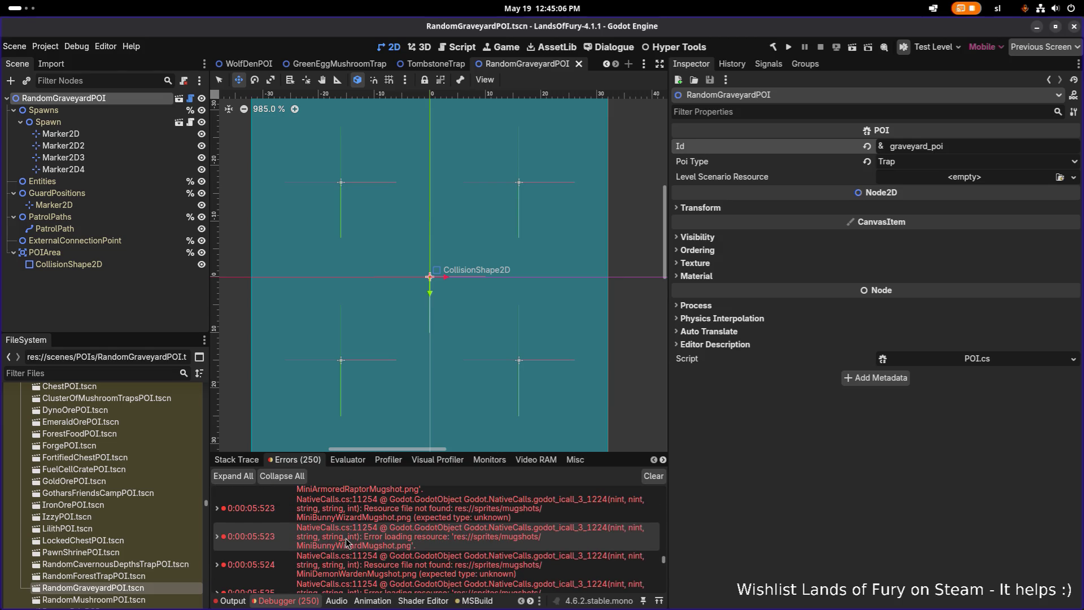
{"action": "scroll", "coordinate": [346, 542], "scroll_direction": "up", "scroll_amount": 10}
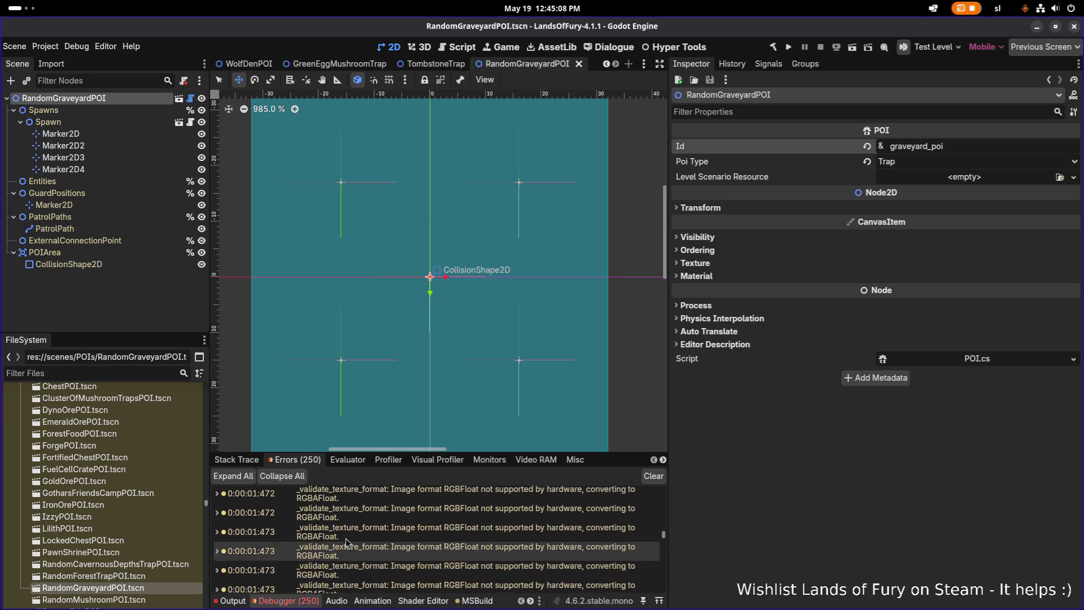
{"action": "scroll", "coordinate": [347, 542], "scroll_direction": "up", "scroll_amount": 3}
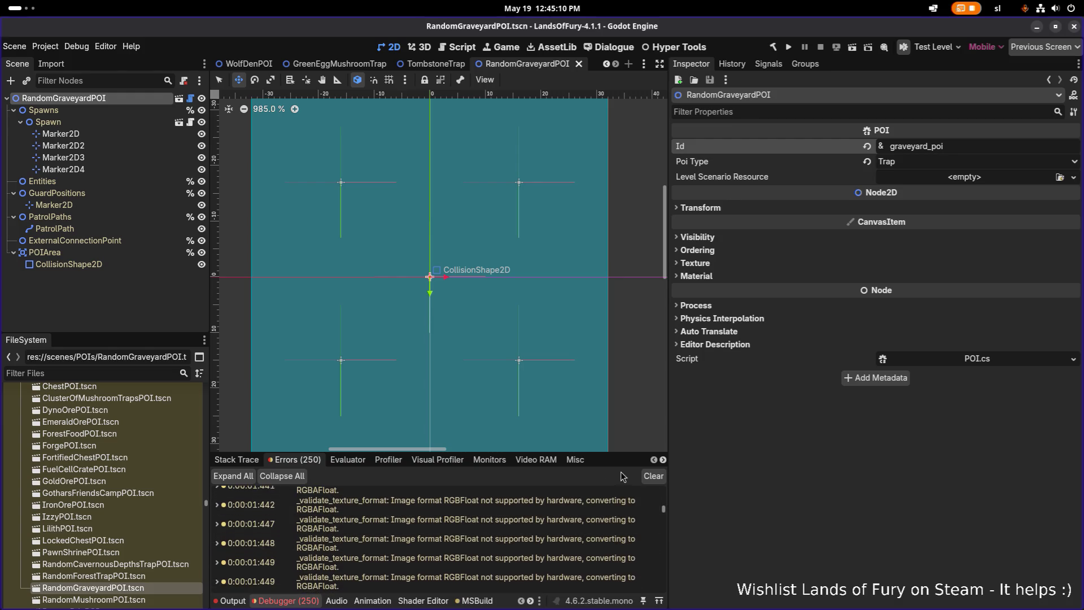
{"action": "left_click", "coordinate": [654, 476]}
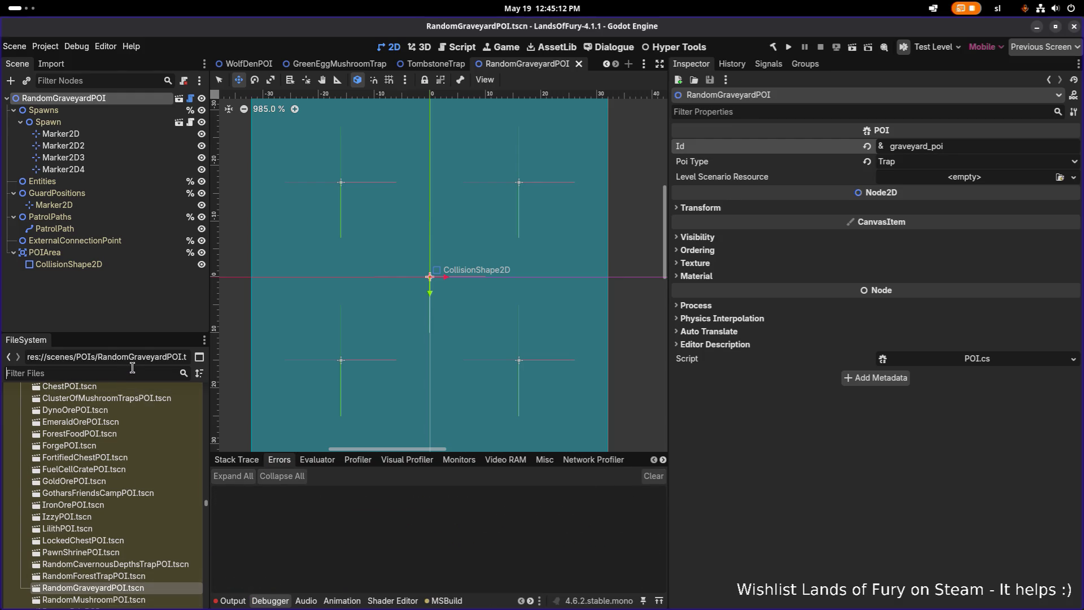
Filter files for forest1, open EldergladeForest1.tres, and expand its RandomForestTrapPOIs placement rule.
{"action": "type", "text": "forest1"}
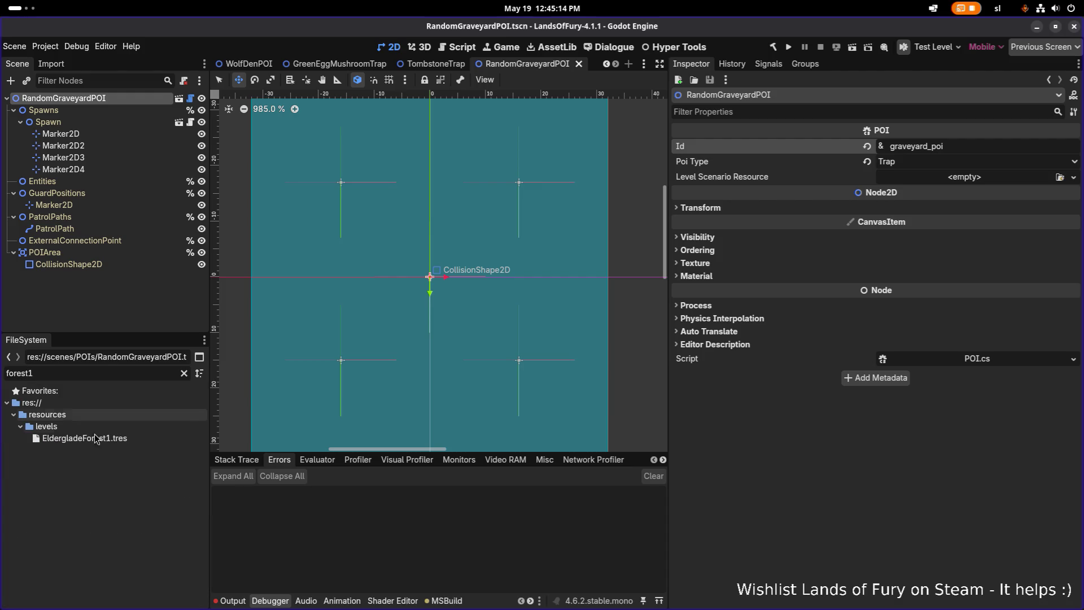
{"action": "left_click", "coordinate": [94, 439]}
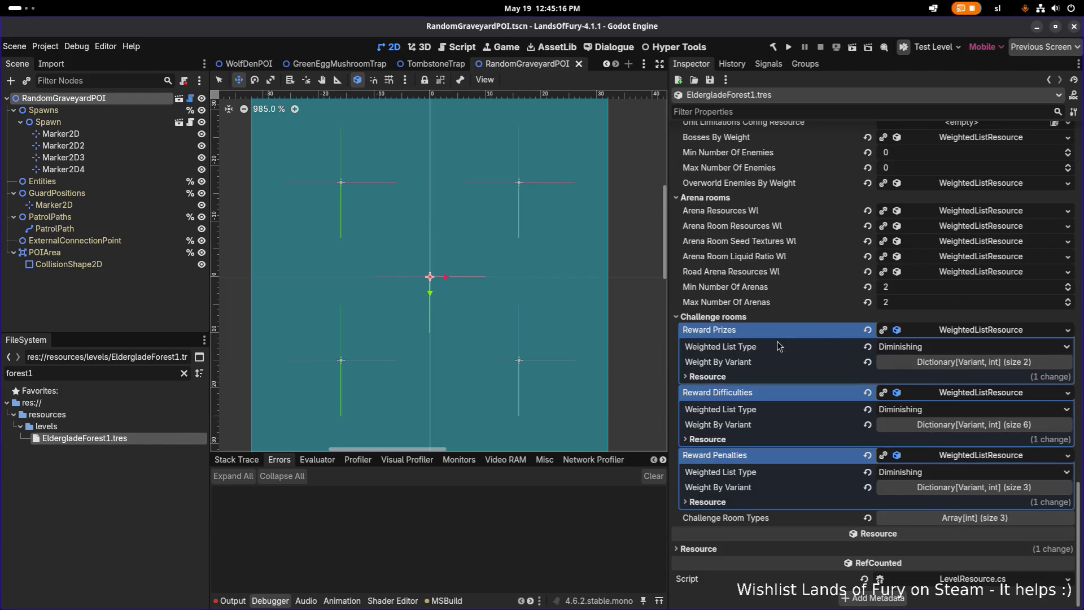
{"action": "scroll", "coordinate": [787, 340], "scroll_direction": "up", "scroll_amount": 5}
{"action": "scroll", "coordinate": [788, 339], "scroll_direction": "up", "scroll_amount": 2}
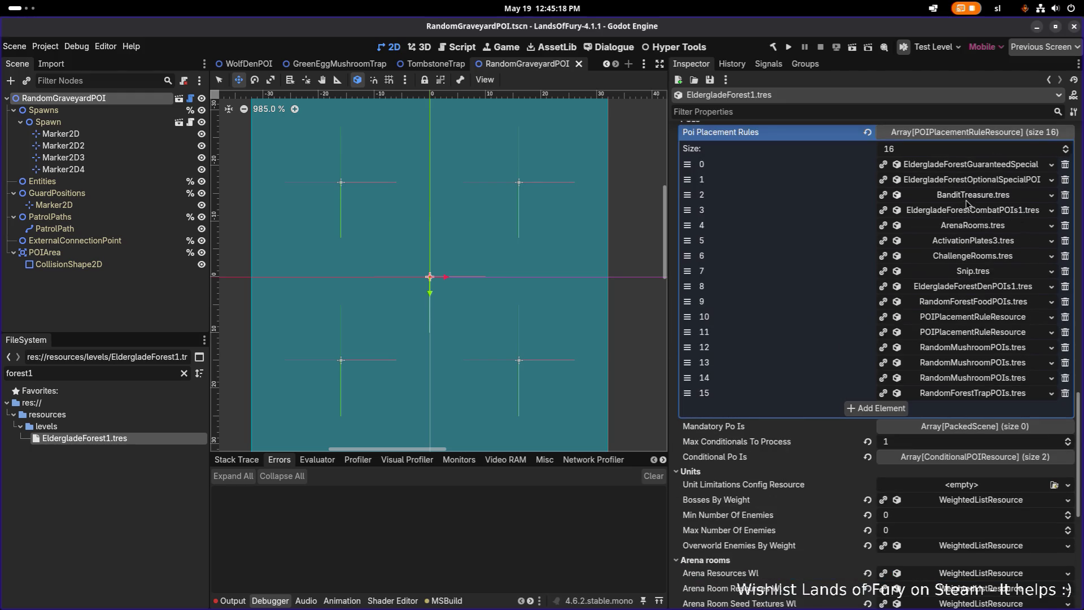
{"action": "left_click", "coordinate": [964, 165]}
{"action": "left_click", "coordinate": [963, 167]}
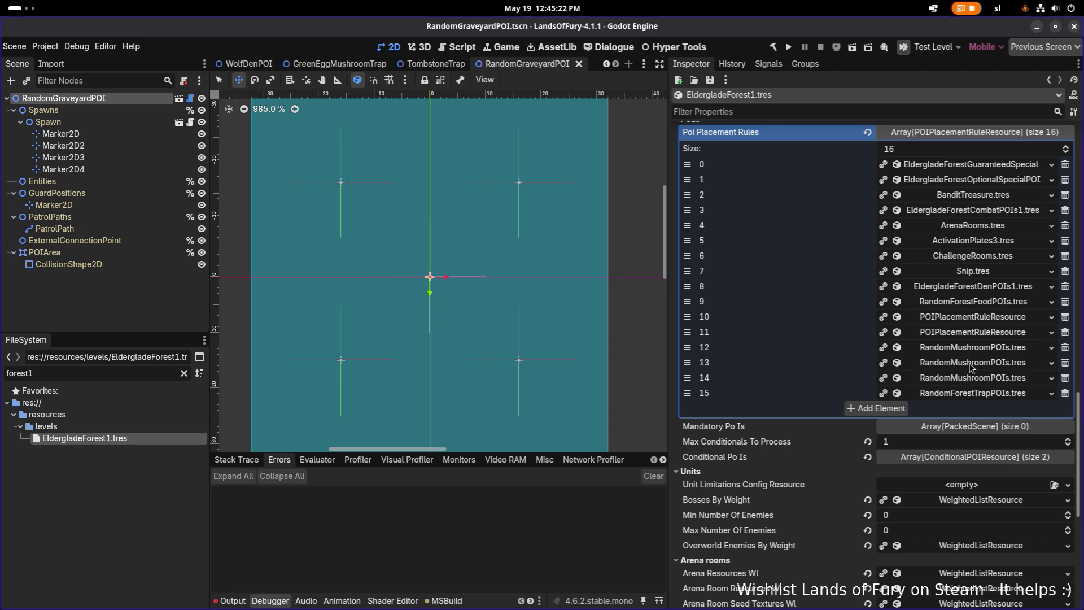
{"action": "left_click", "coordinate": [970, 394]}
{"action": "scroll", "coordinate": [968, 396], "scroll_direction": "down", "scroll_amount": 4}
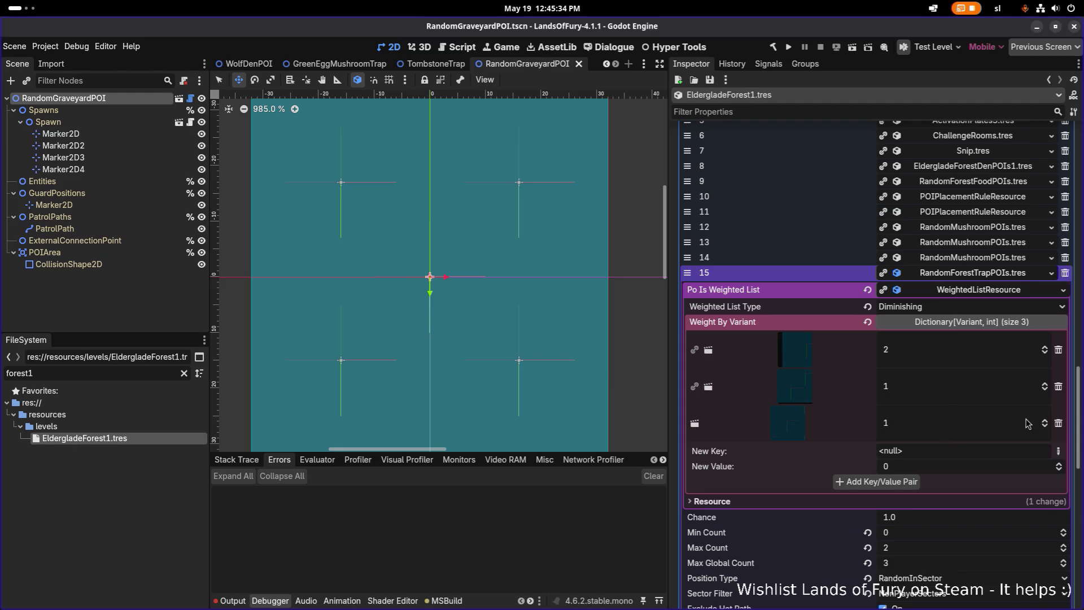
Set the first and second Weight By Variant values of the trap rule to 0.
{"action": "scroll", "coordinate": [999, 439], "scroll_direction": "down", "scroll_amount": 3}
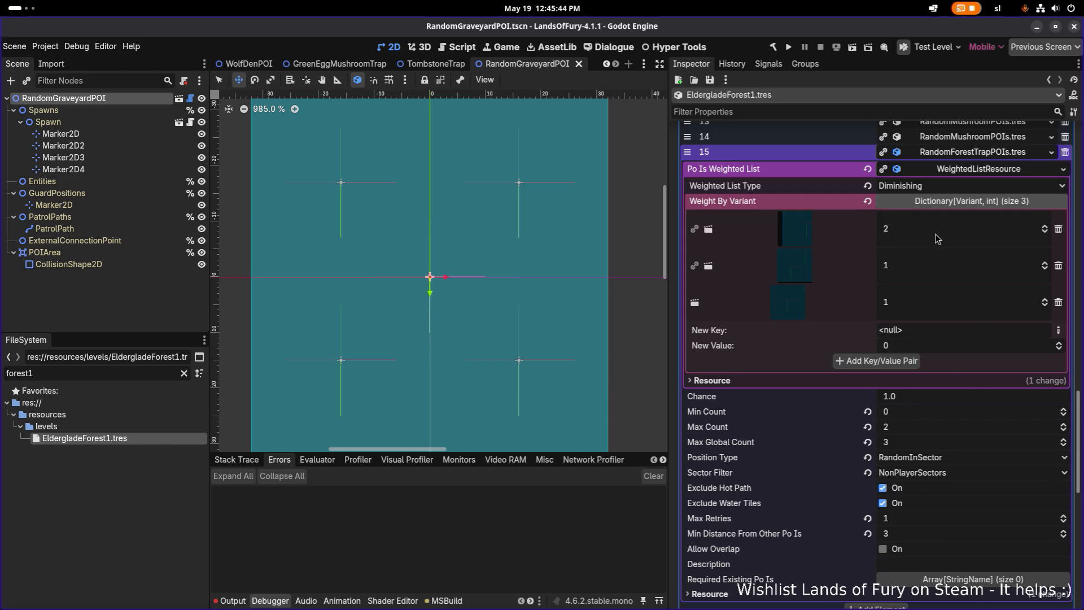
{"action": "left_click", "coordinate": [918, 267]}
{"action": "type", "text": "0"}
{"action": "left_click", "coordinate": [934, 239]}
{"action": "type", "text": "0"}
{"action": "key", "text": "Return"}
Save the change, expand the third trap entry to view its scene, and select Marker2D2.
{"action": "key", "text": "ctrl+s"}
{"action": "left_click", "coordinate": [818, 301]}
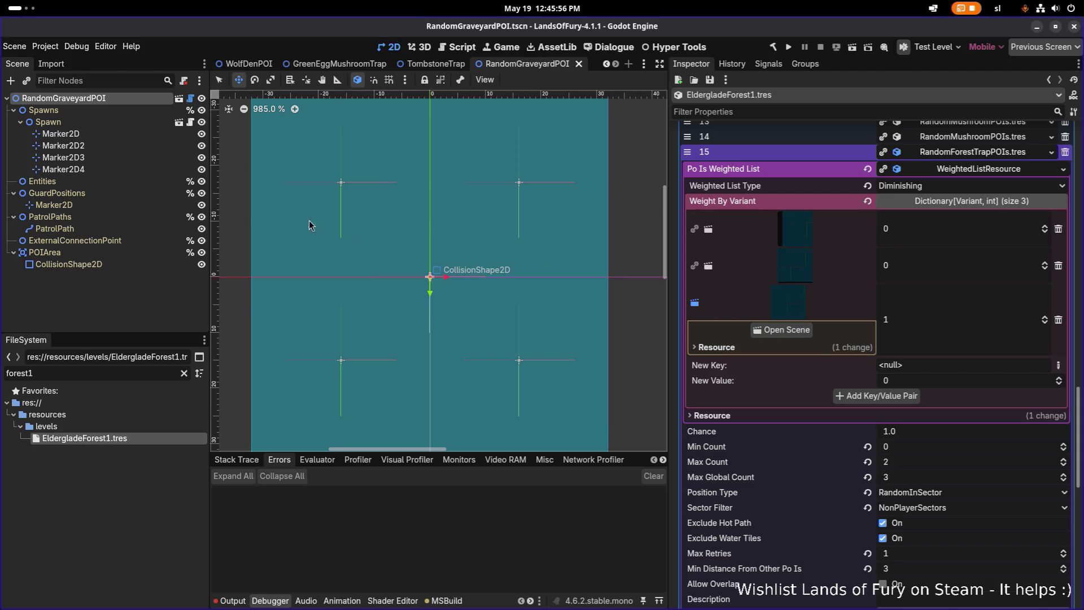
{"action": "left_click", "coordinate": [85, 146]}
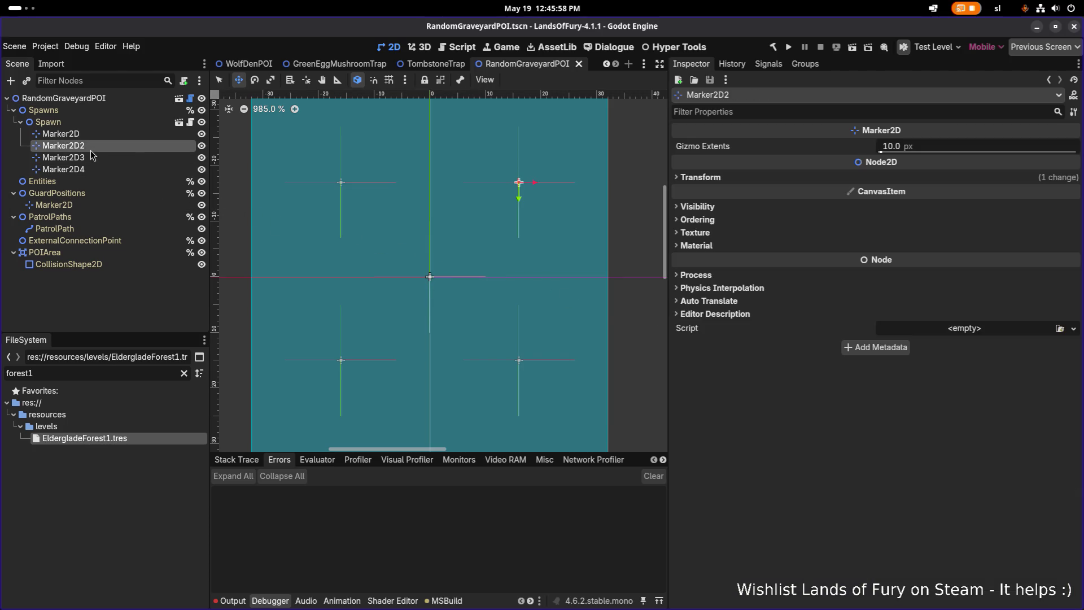
Review the TombstoneTrap scene and the Spawn node's Entity Weighted List, then run the project.
{"action": "left_click", "coordinate": [451, 66]}
{"action": "left_click", "coordinate": [511, 64]}
{"action": "left_click", "coordinate": [122, 132]}
{"action": "left_click", "coordinate": [125, 120]}
{"action": "left_click", "coordinate": [115, 112]}
{"action": "left_click", "coordinate": [133, 123]}
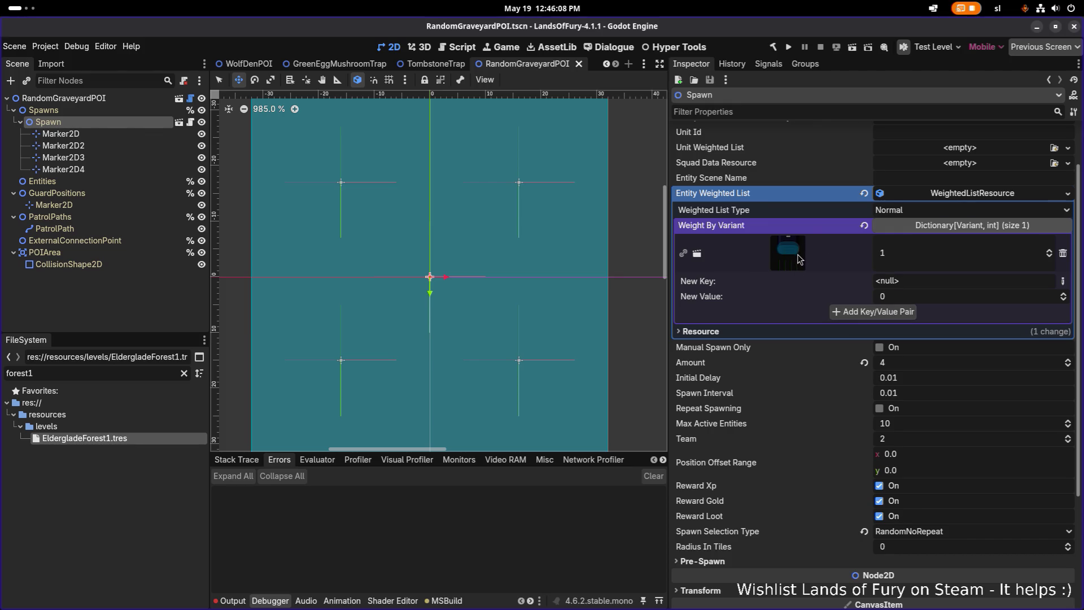
{"action": "scroll", "coordinate": [798, 258], "scroll_direction": "up", "scroll_amount": 2}
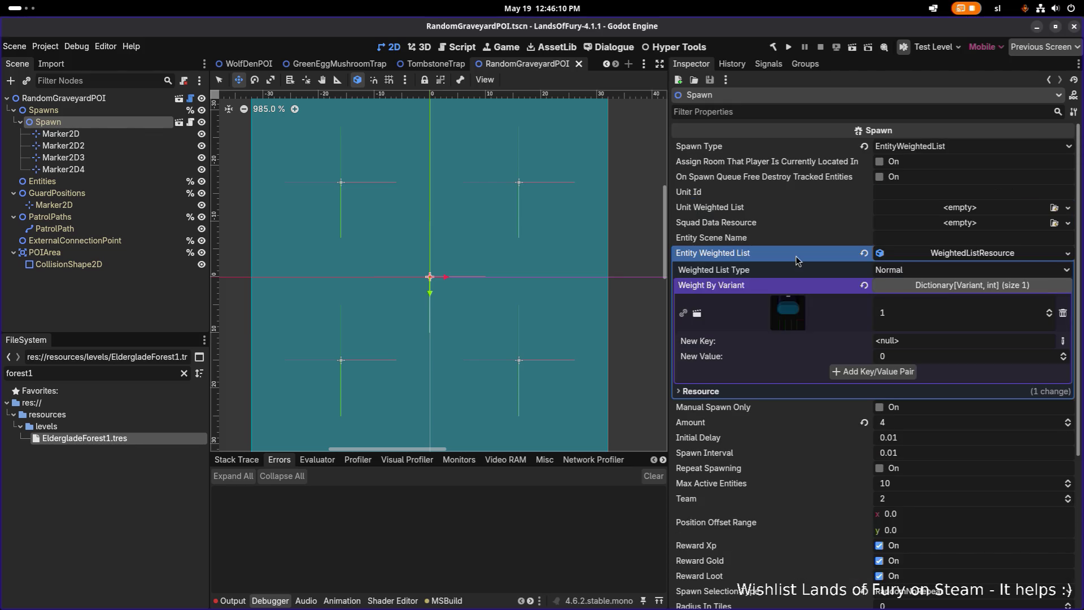
{"action": "left_click", "coordinate": [789, 47]}
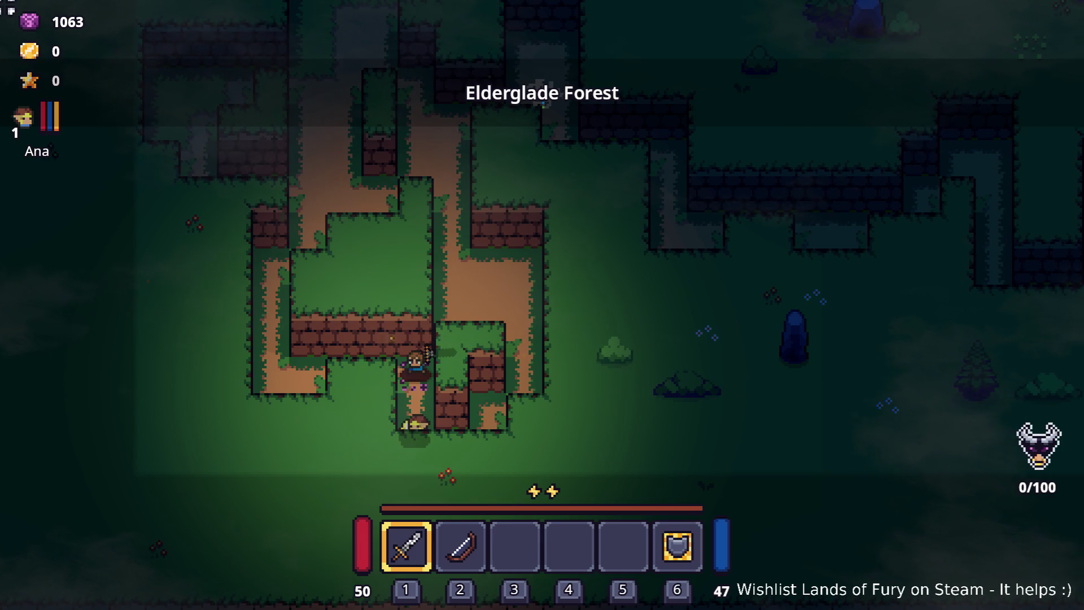
Run the character through Elderglade Forest, across the clearing and past the campfire to the chest.
{"action": "key", "text": "a"}
{"action": "key", "text": "w"}
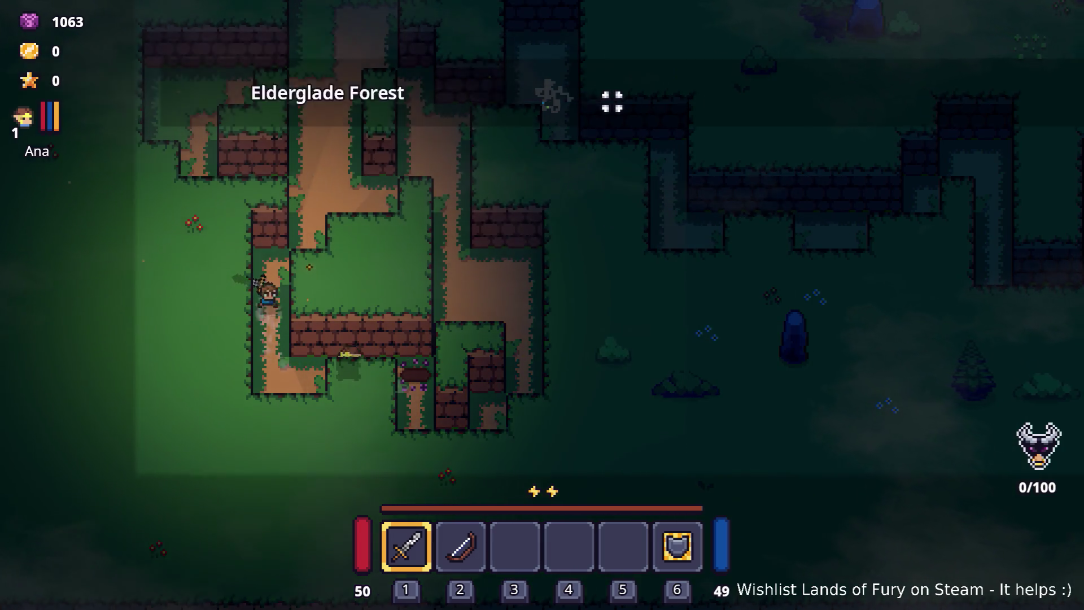
{"action": "key", "text": "w"}
{"action": "key", "text": "d"}
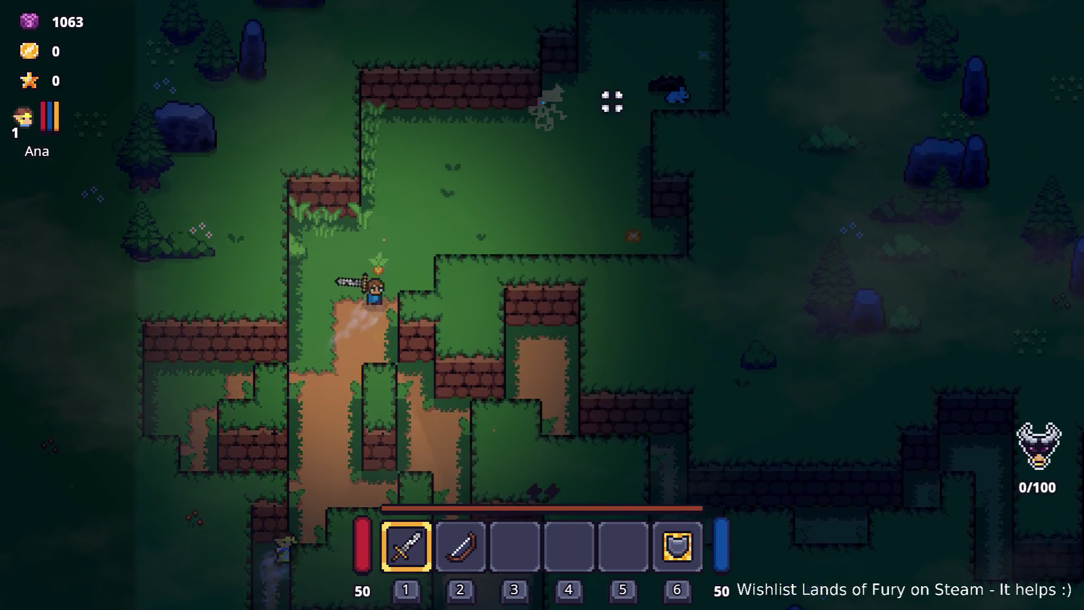
{"action": "key", "text": "w"}
{"action": "key", "text": "d"}
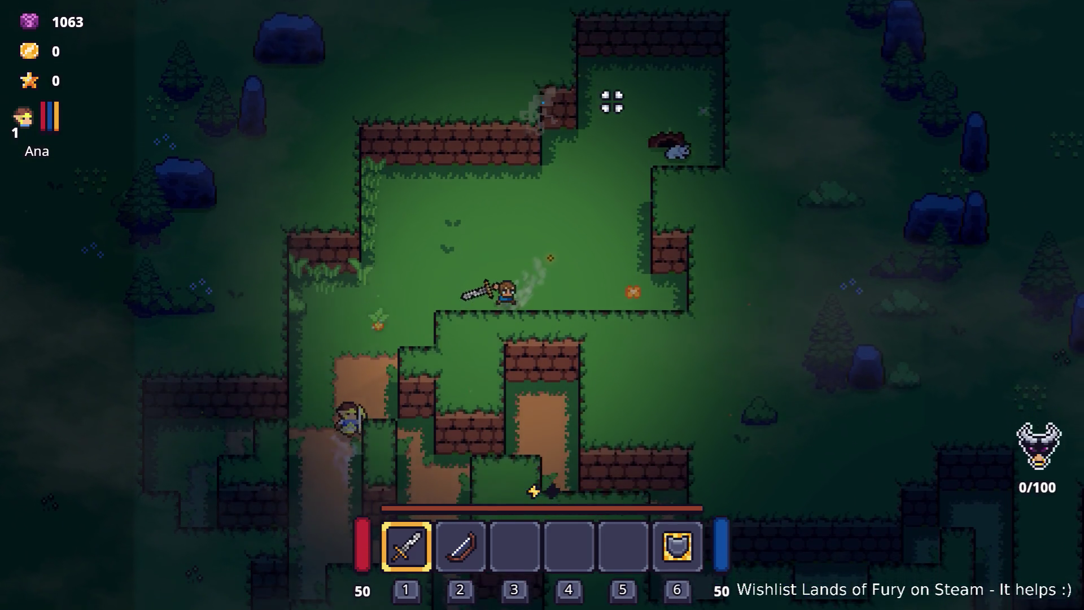
{"action": "key", "text": "a"}
{"action": "key", "text": "s"}
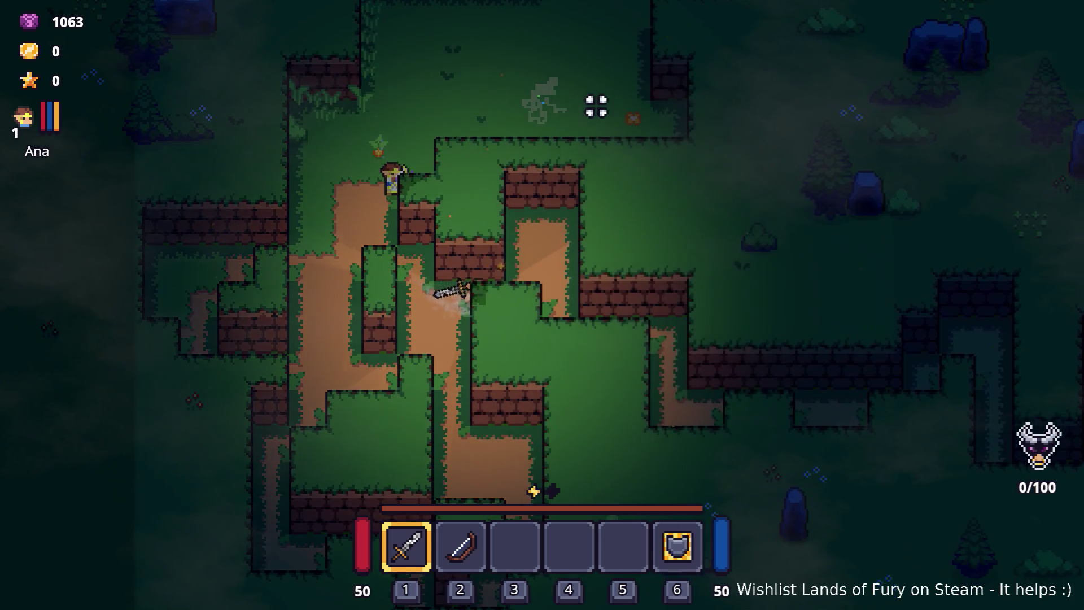
{"action": "key", "text": "s"}
{"action": "key", "text": "d"}
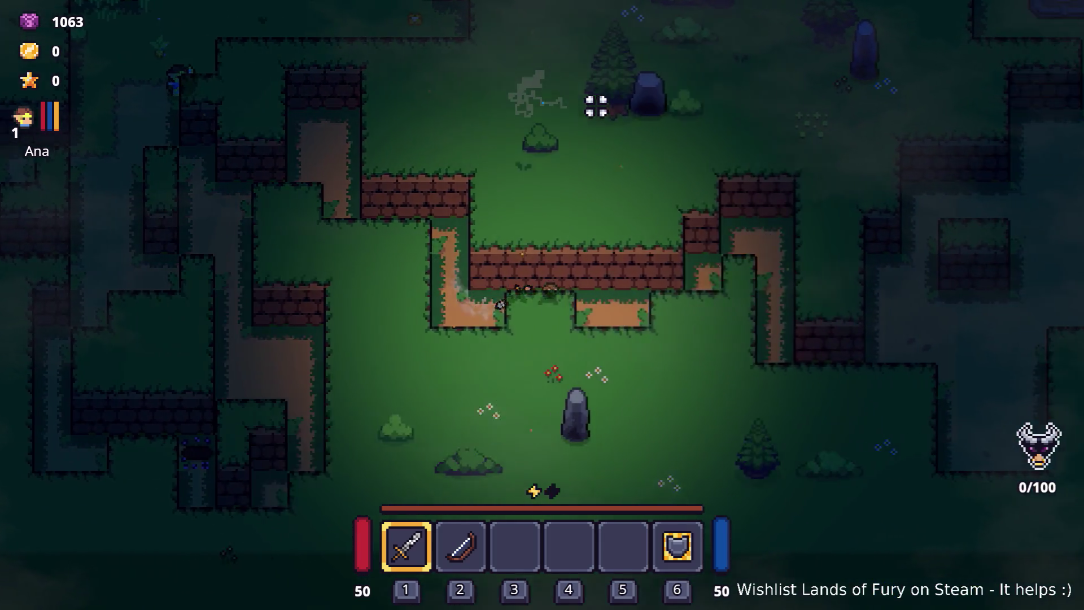
{"action": "key", "text": "d"}
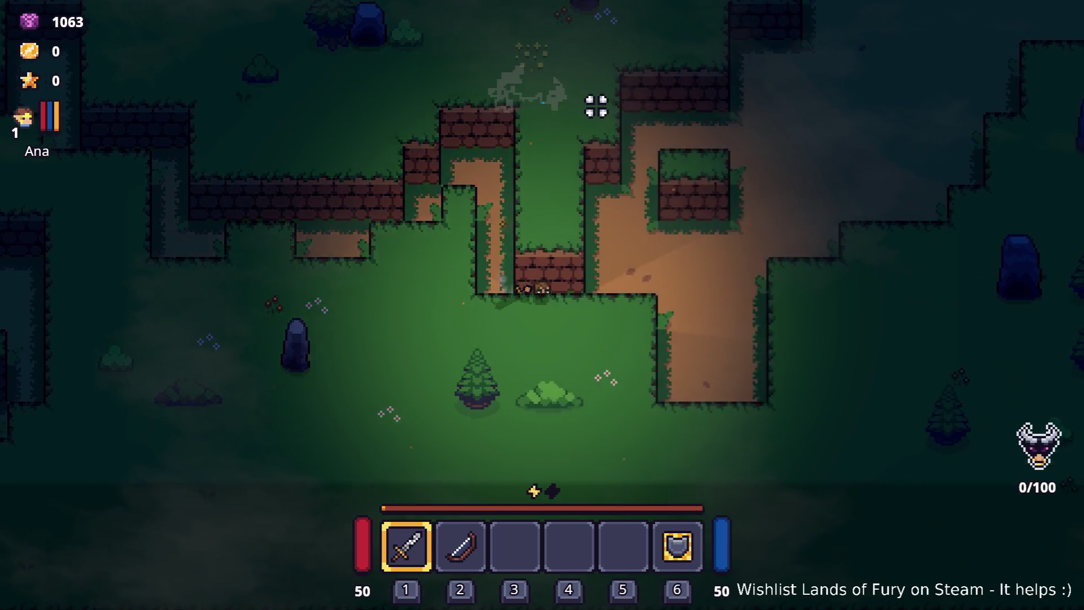
{"action": "key", "text": "d"}
{"action": "key", "text": "w"}
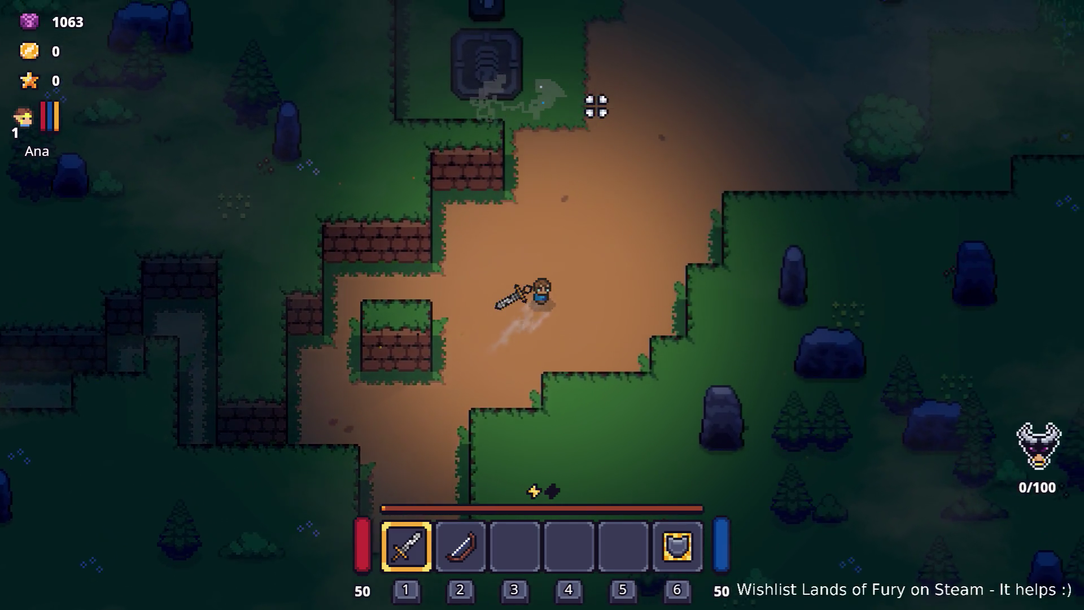
{"action": "key", "text": "w"}
{"action": "key", "text": "d"}
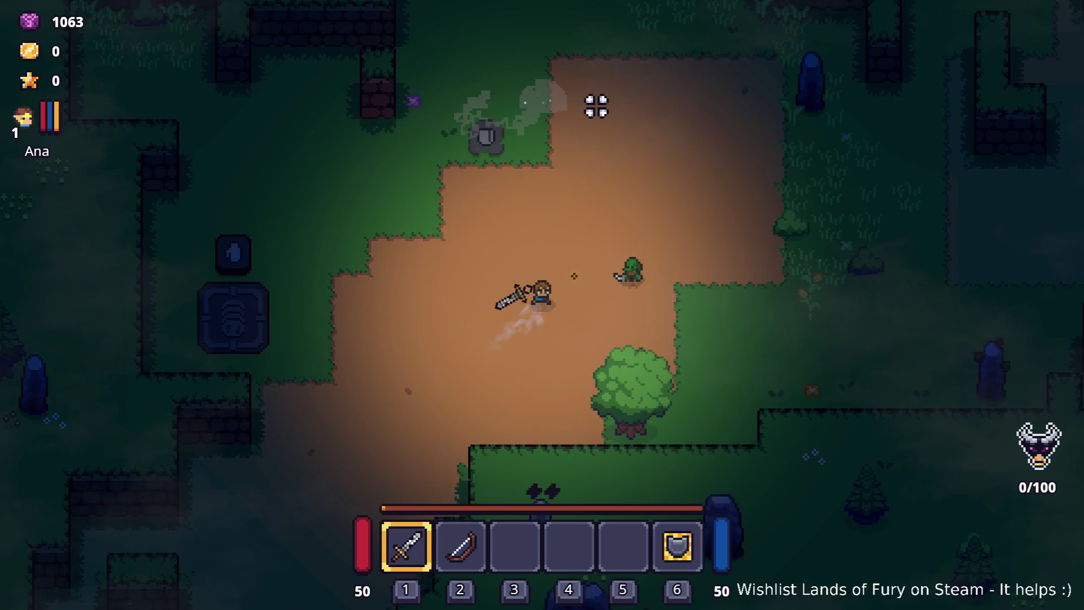
{"action": "key", "text": "w"}
{"action": "key", "text": "d"}
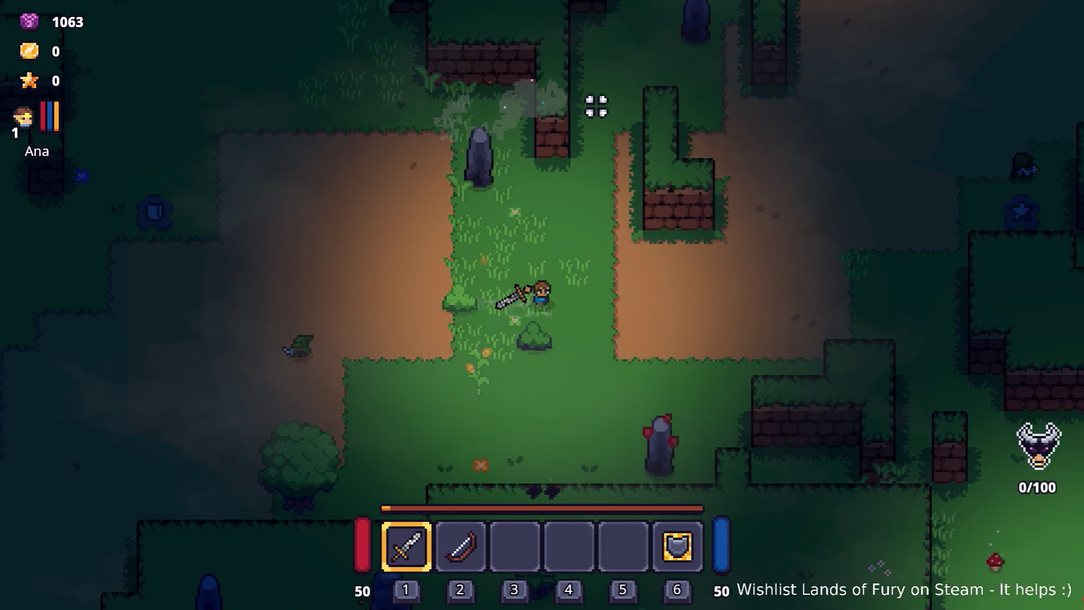
{"action": "key", "text": "d"}
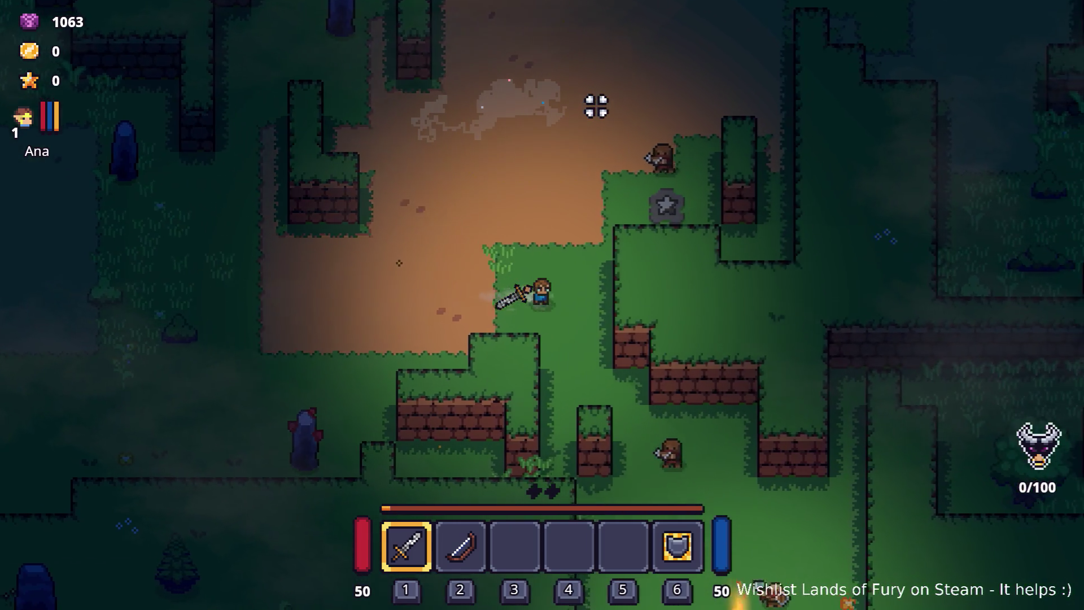
{"action": "key", "text": "s"}
{"action": "key", "text": "d"}
{"action": "key", "text": "s"}
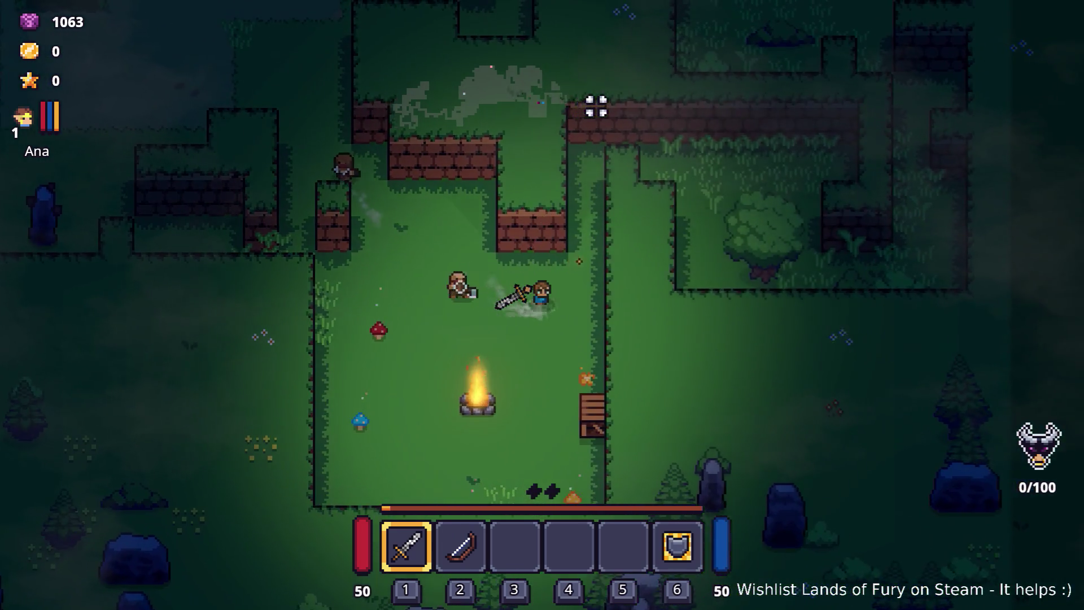
{"action": "key", "text": "w"}
{"action": "key", "text": "s"}
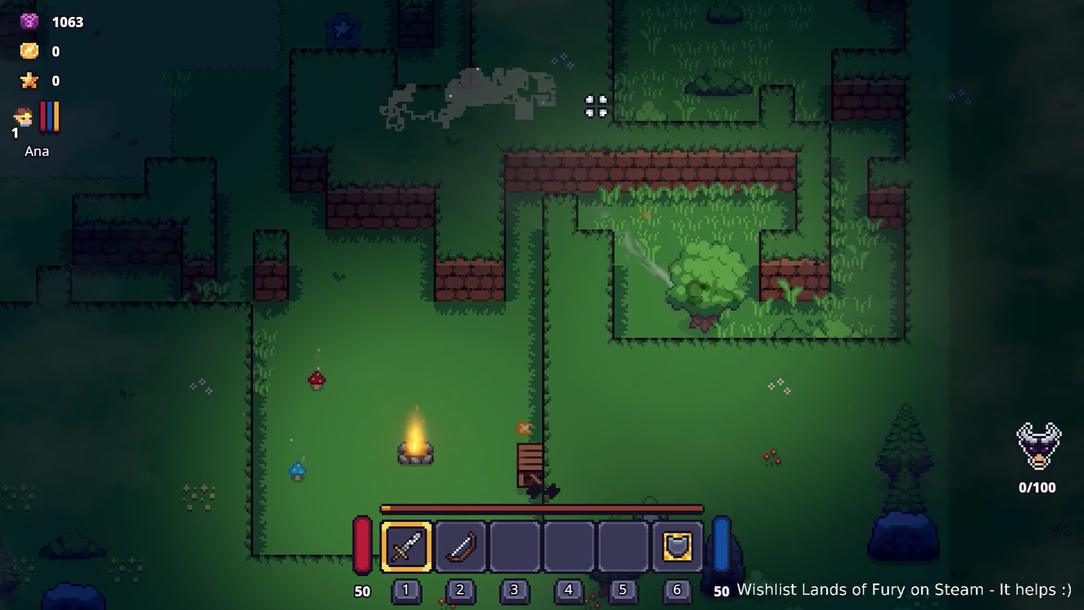
{"action": "key", "text": "d"}
{"action": "key", "text": "w"}
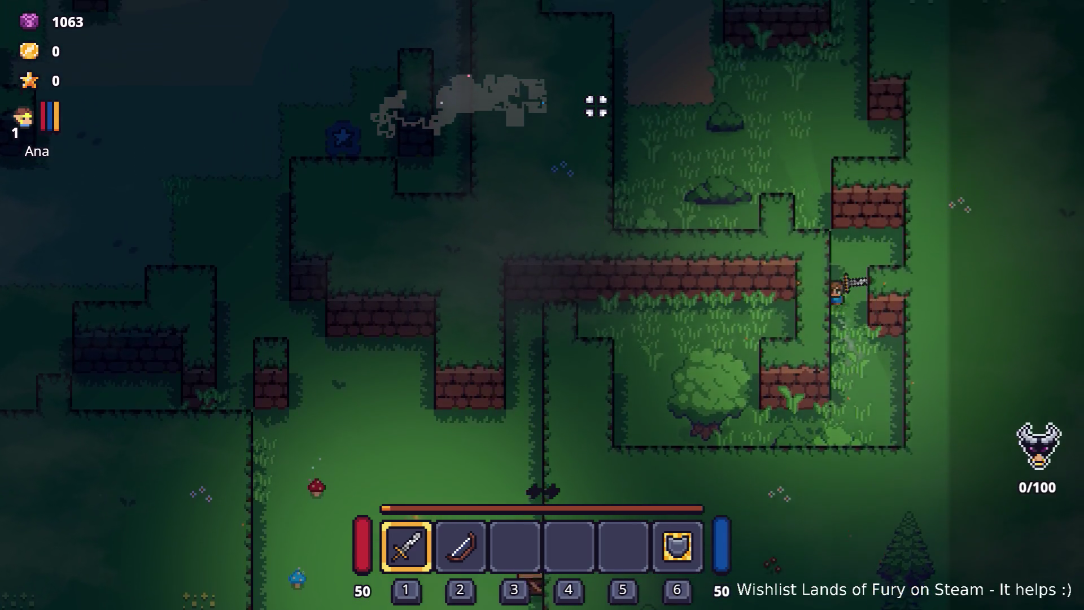
{"action": "key", "text": "w"}
{"action": "key", "text": "a"}
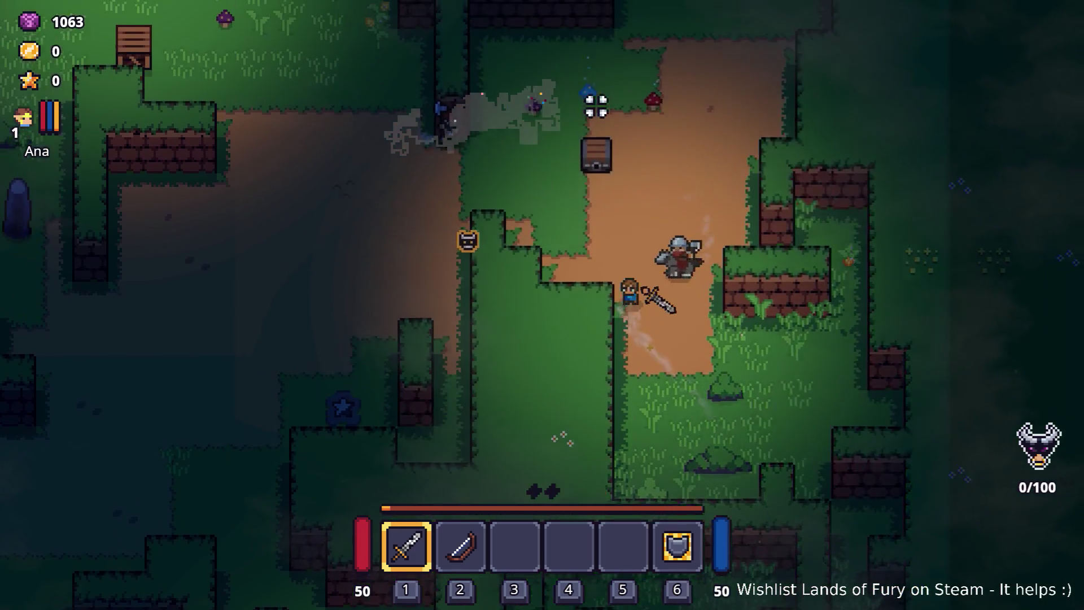
{"action": "key", "text": "w"}
Run from the chest along the dirt path, past the camp, and back to the start area.
{"action": "key", "text": "w"}
{"action": "key", "text": "d"}
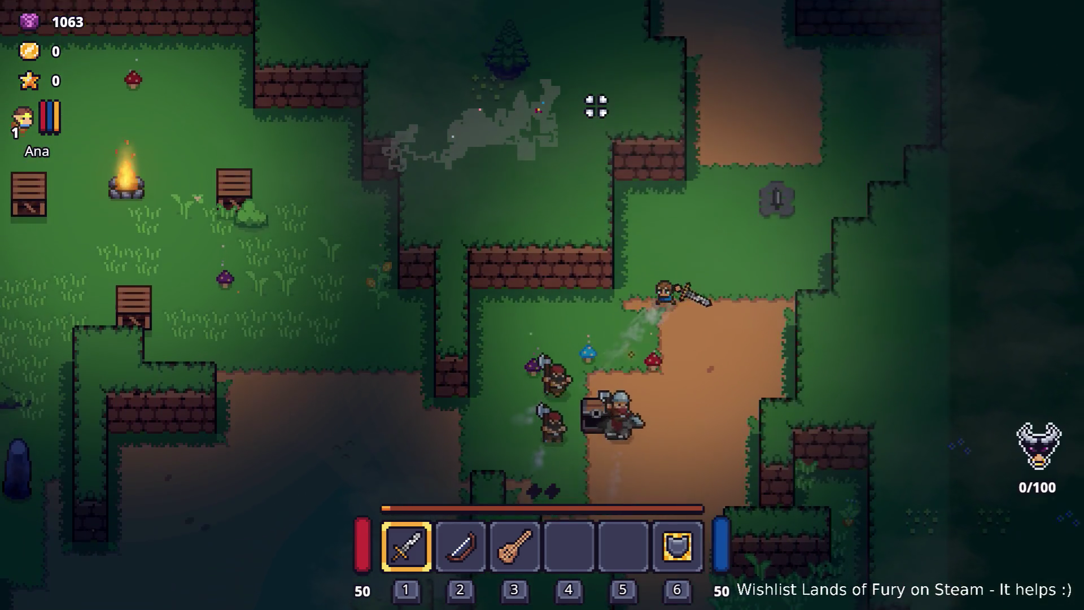
{"action": "key", "text": "w"}
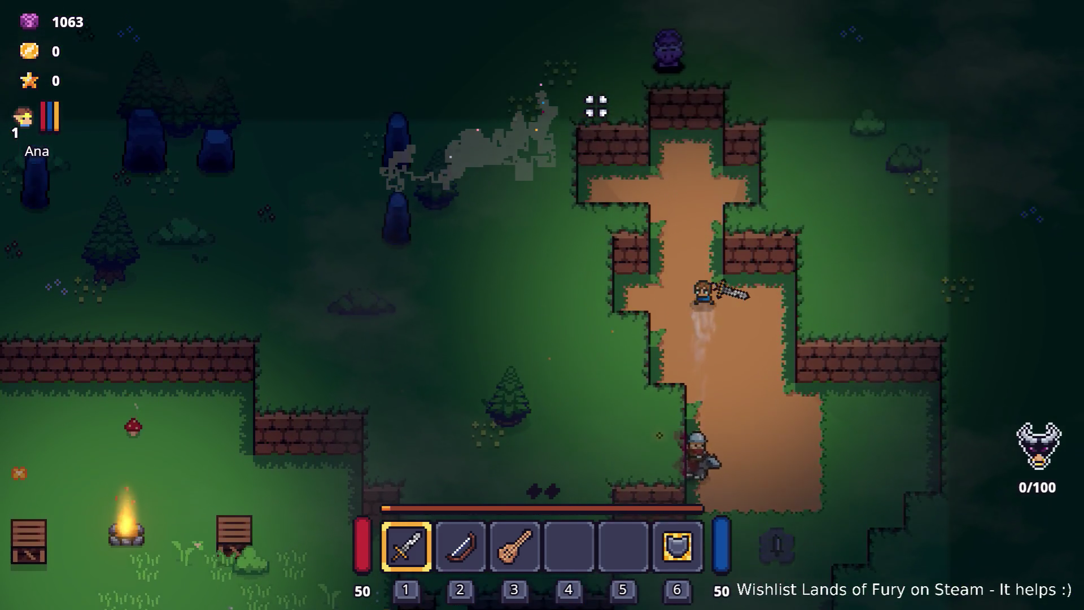
{"action": "key", "text": "d"}
{"action": "key", "text": "s"}
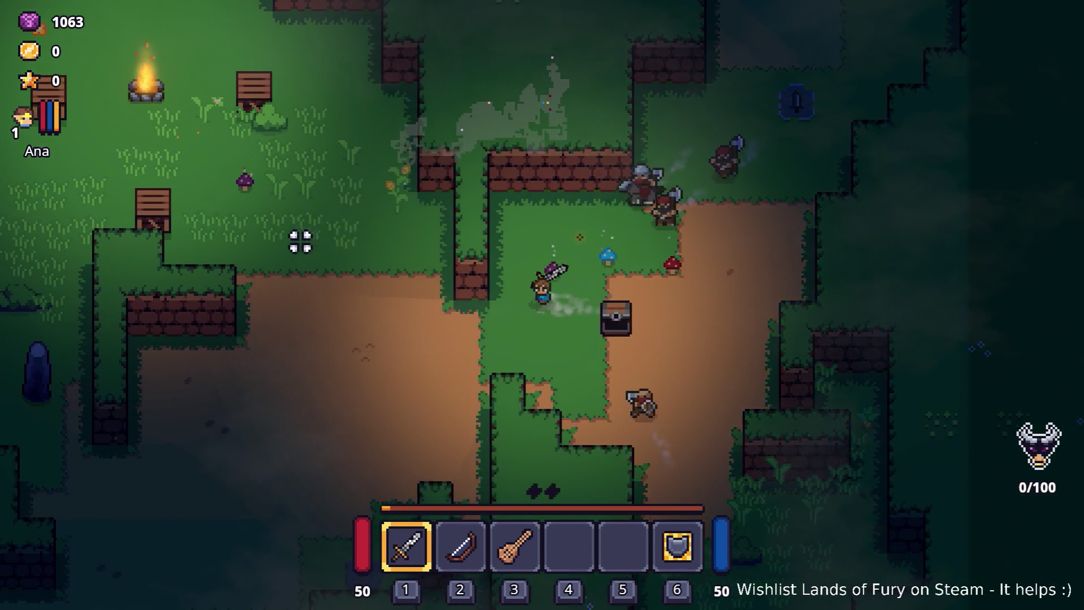
{"action": "key", "text": "a"}
{"action": "key", "text": "w"}
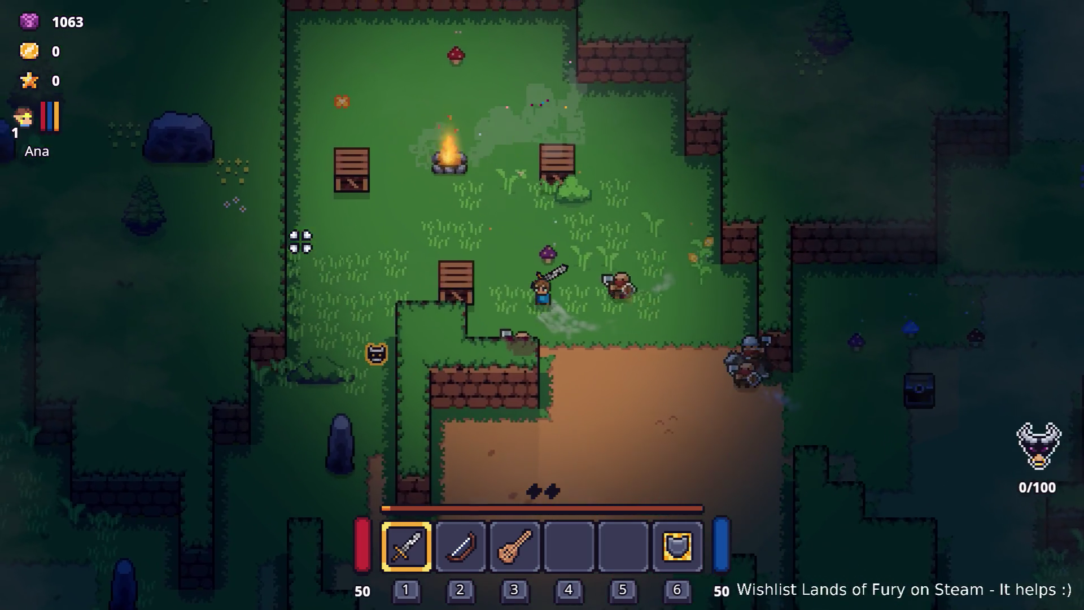
{"action": "key", "text": "a"}
{"action": "key", "text": "s"}
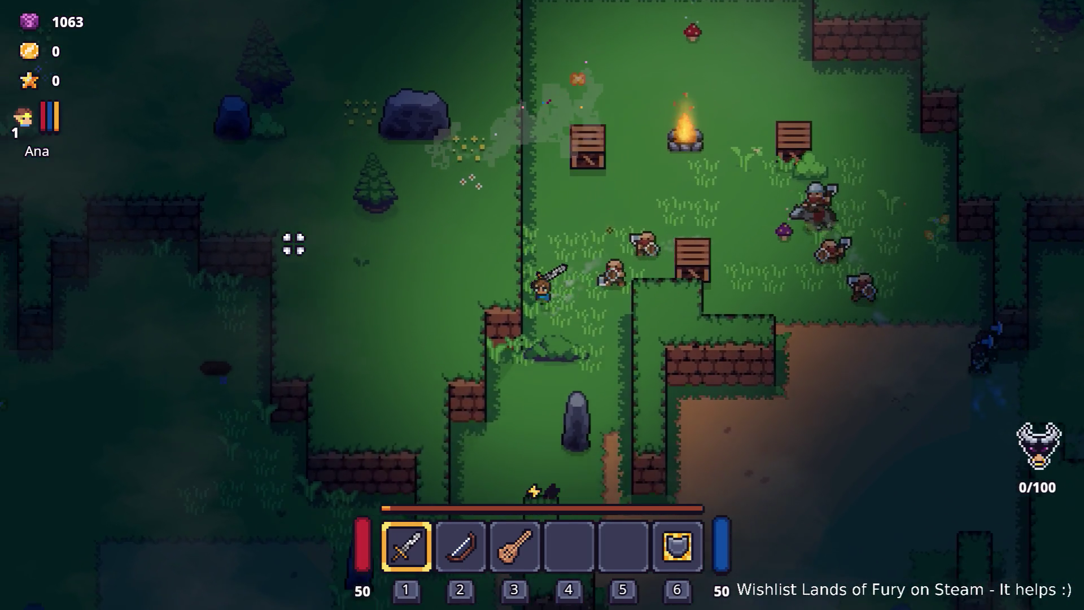
{"action": "key", "text": "s"}
{"action": "key", "text": "a"}
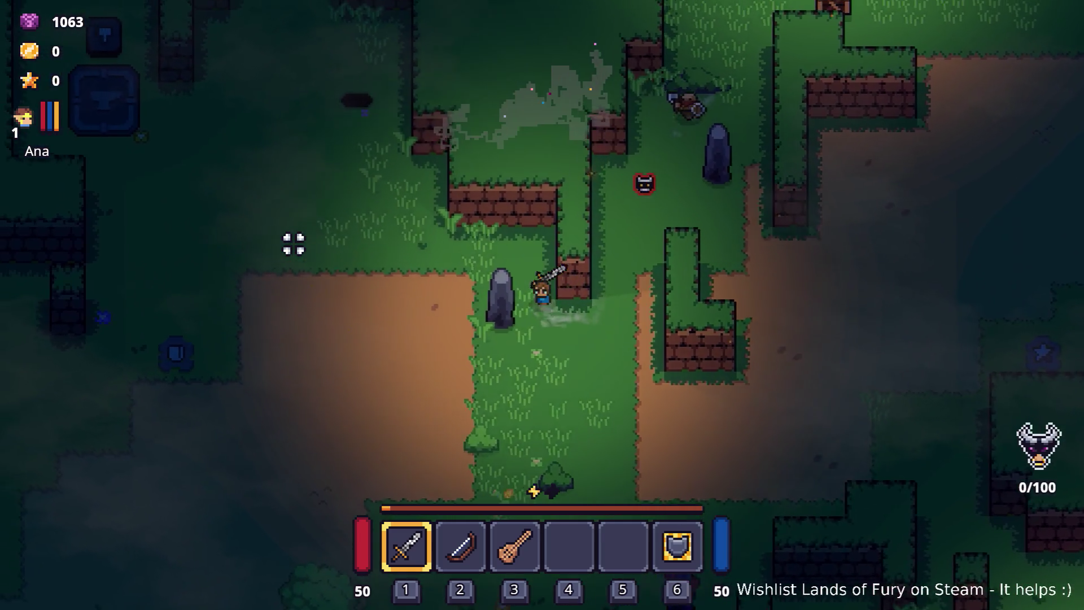
{"action": "key", "text": "a"}
{"action": "key", "text": "w"}
{"action": "key", "text": "s"}
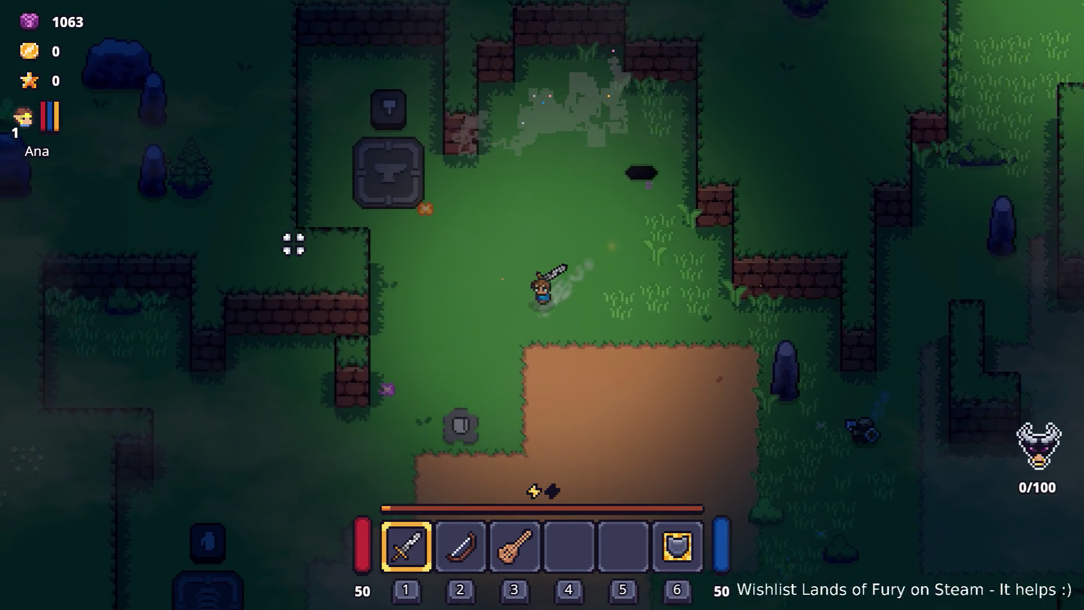
{"action": "key", "text": "s"}
{"action": "key", "text": "a"}
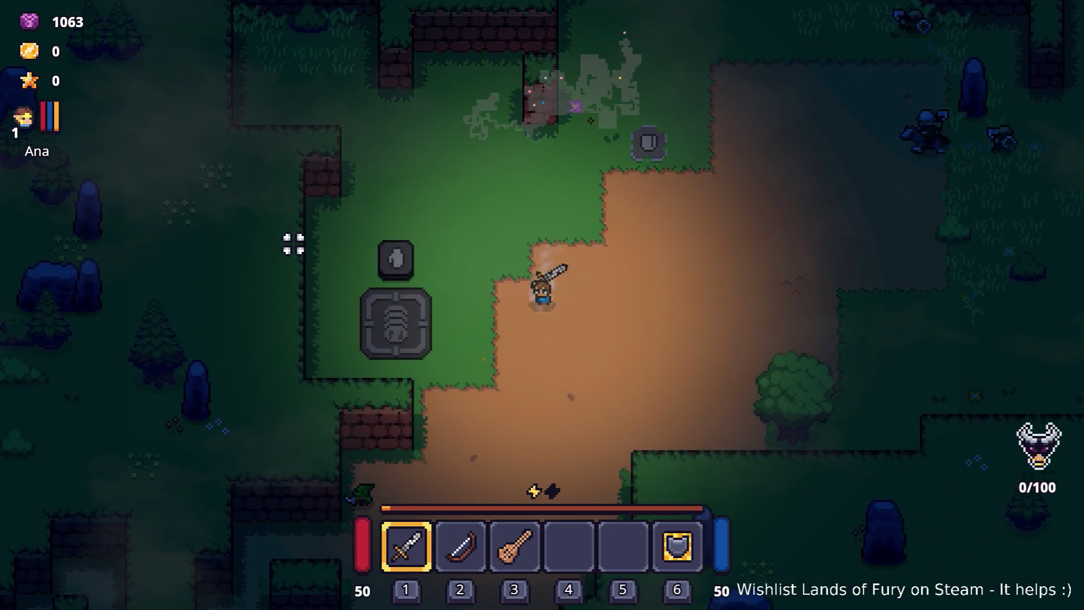
{"action": "key", "text": "s"}
{"action": "key", "text": "a"}
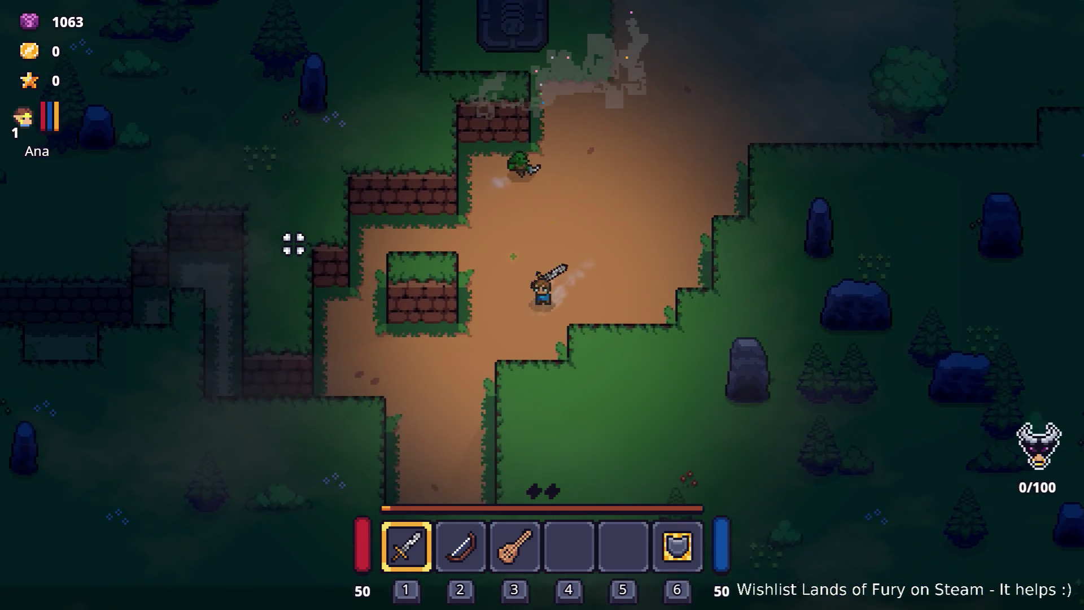
{"action": "key", "text": "s"}
{"action": "key", "text": "a"}
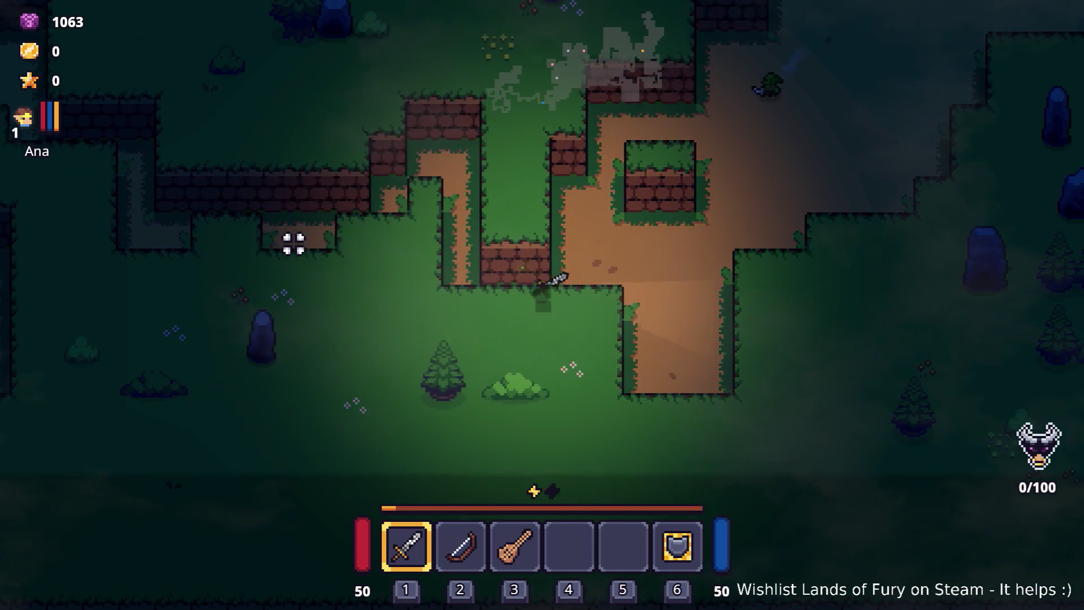
{"action": "key", "text": "w"}
{"action": "key", "text": "a"}
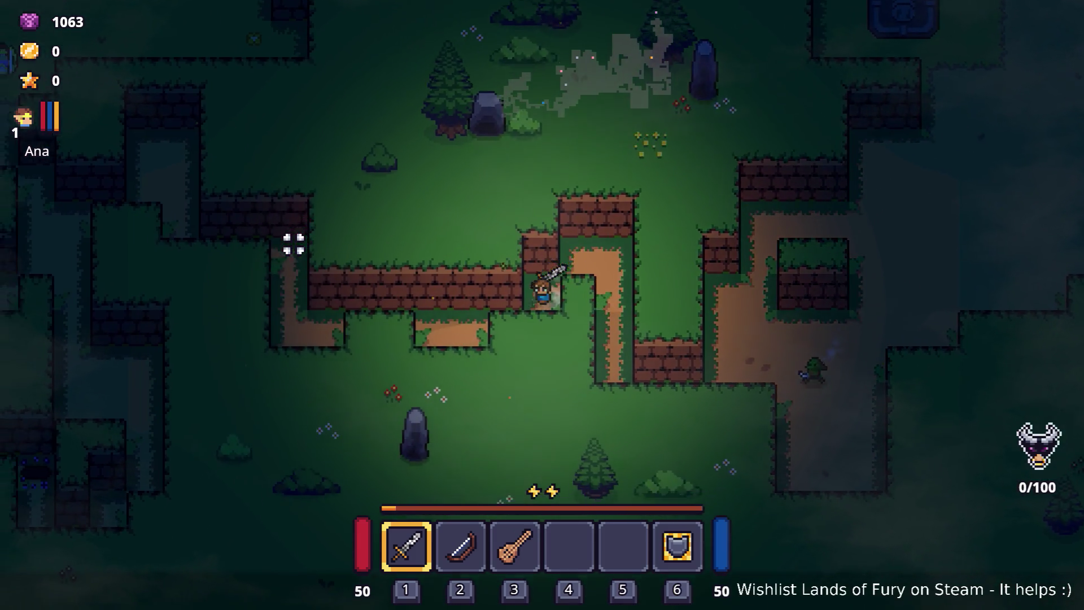
{"action": "key", "text": "a"}
{"action": "key", "text": "w"}
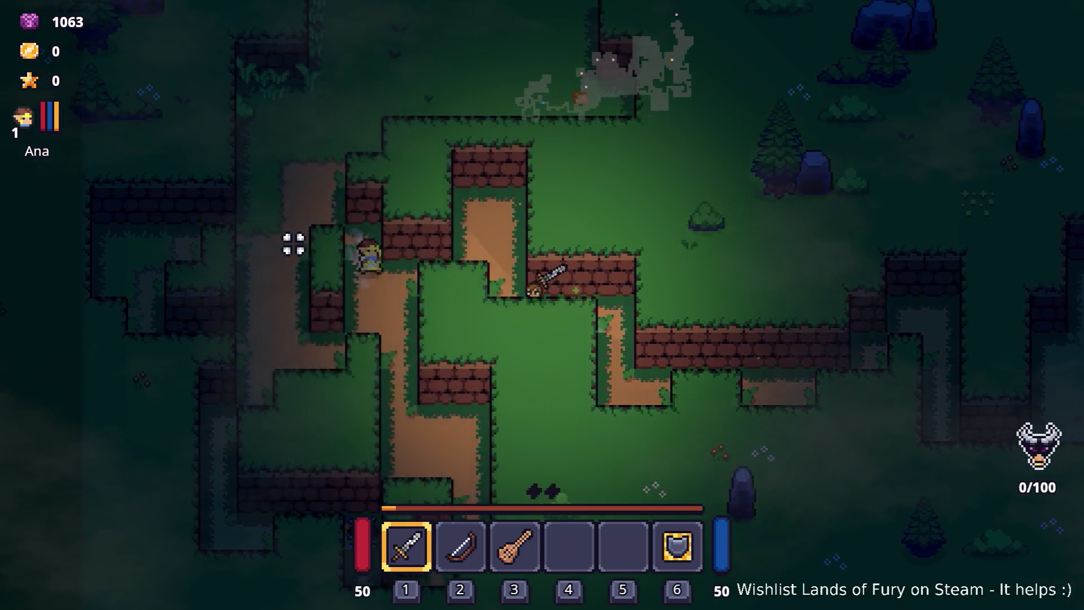
{"action": "key", "text": "w"}
{"action": "key", "text": "a"}
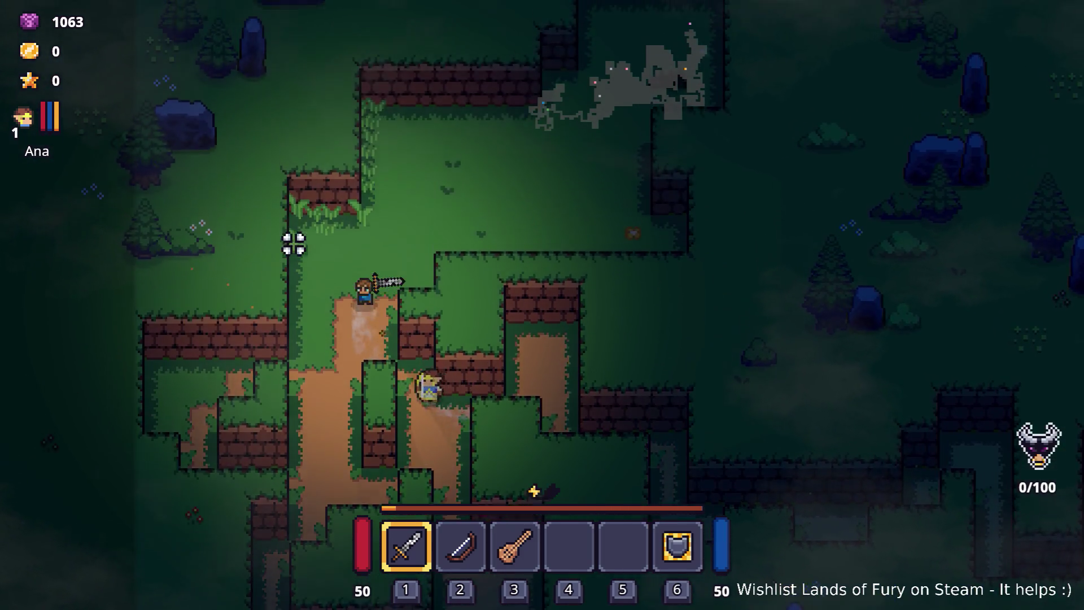
Pause the game and leave the playtest to return to the Godot editor.
{"action": "key", "text": "w"}
{"action": "key", "text": "Escape"}
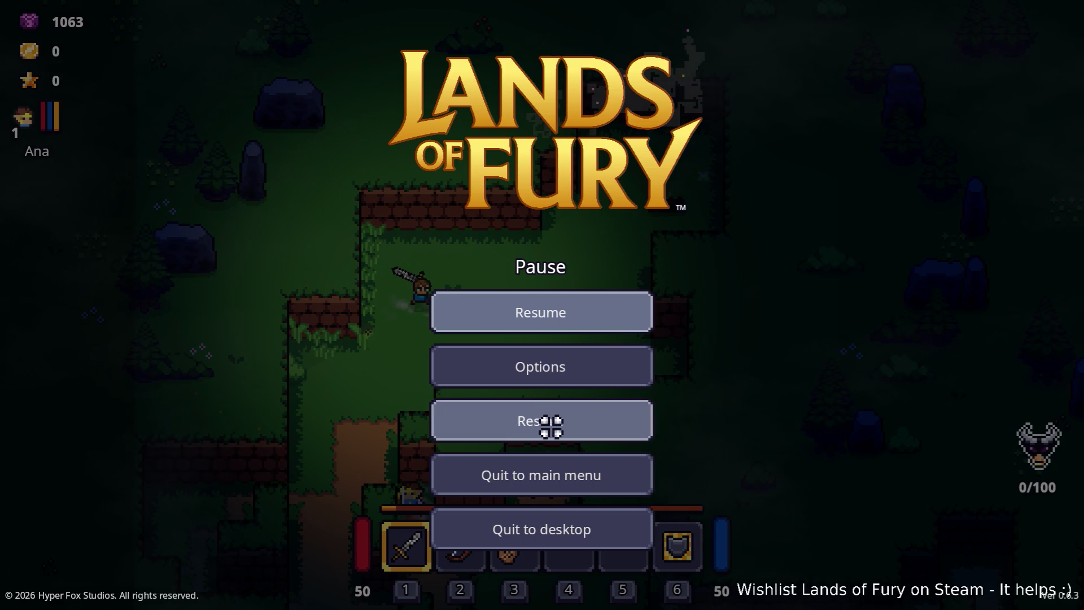
{"action": "key", "text": "alt+Tab"}
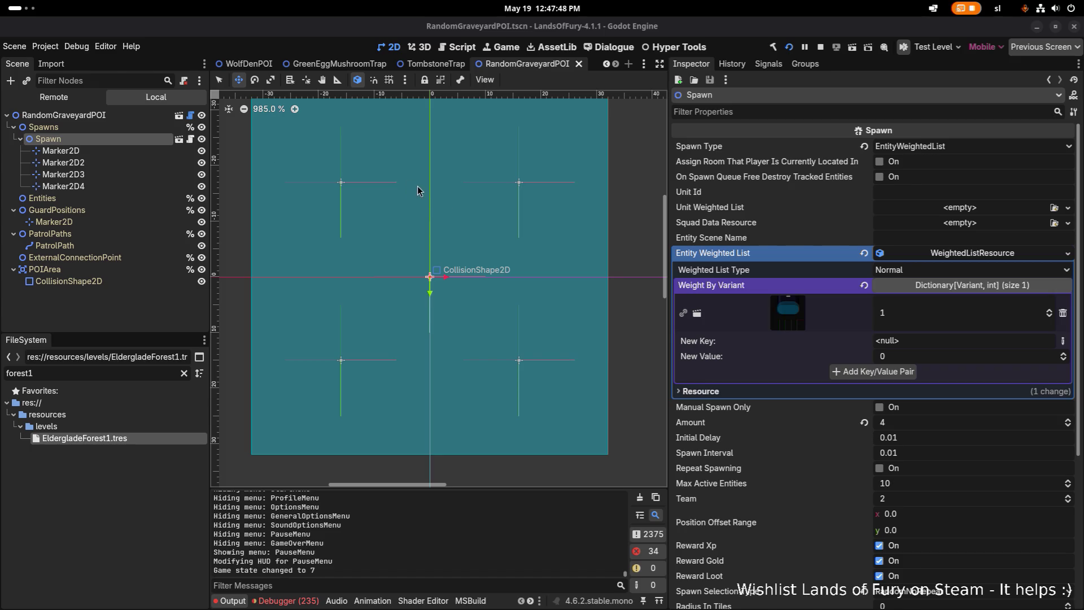
Open the TombstoneTrap scene and filter the Output log for 'tomb'.
{"action": "left_click", "coordinate": [789, 314]}
{"action": "mouse_move", "coordinate": [789, 314]}
{"action": "left_mouse_down"}
{"action": "mouse_move", "coordinate": [642, 229]}
{"action": "mouse_move", "coordinate": [427, 71]}
{"action": "left_mouse_up"}
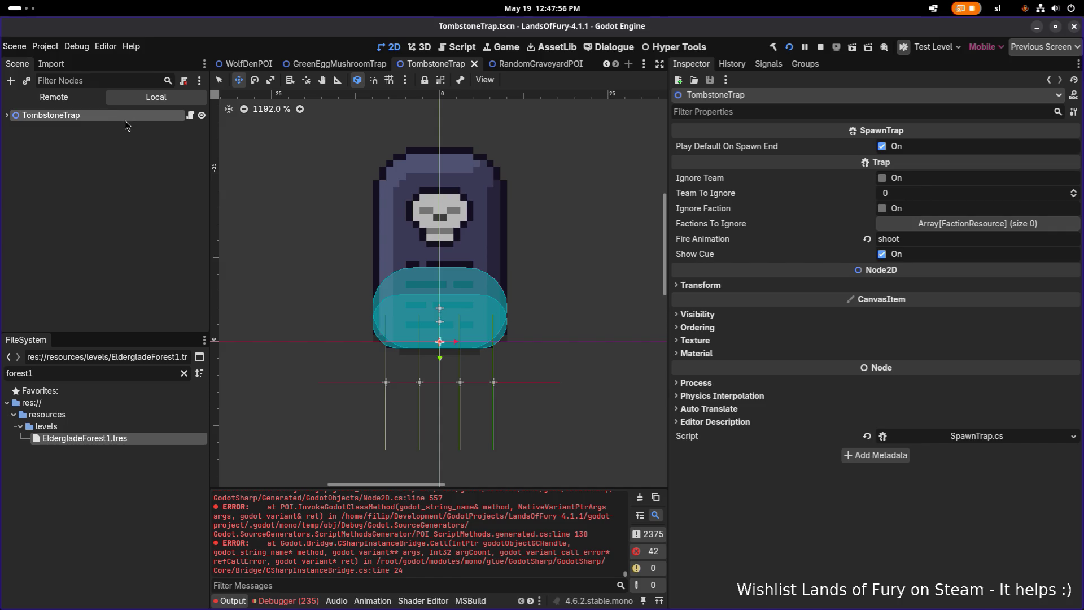
{"action": "left_click", "coordinate": [347, 585]}
{"action": "type", "text": "tomb"}
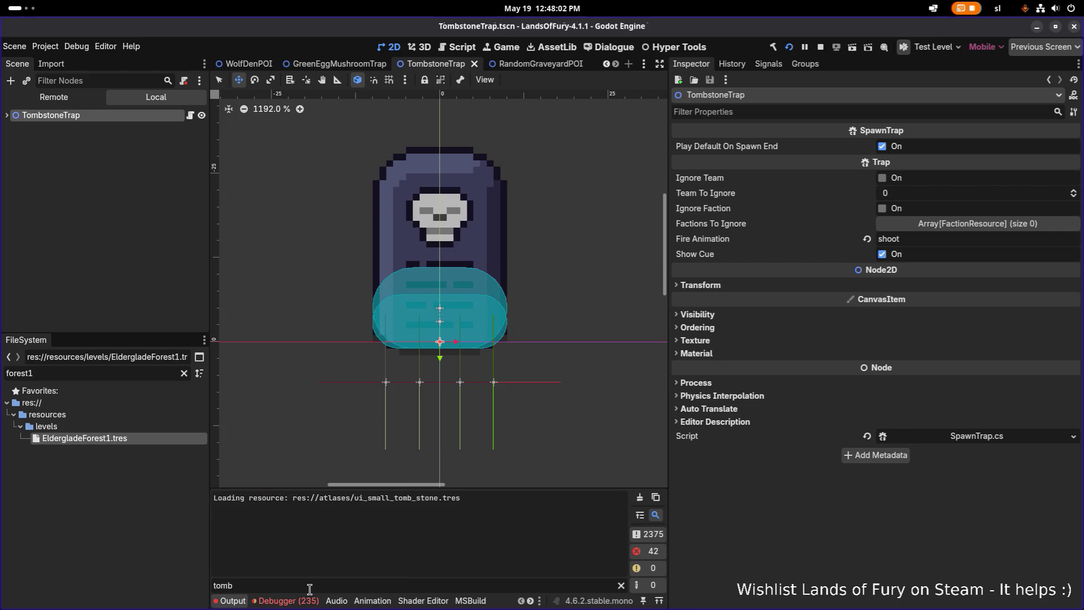
Switch the log filter to 'trap', clear it, then launch the game with F5.
{"action": "key", "text": "BackSpace"}
{"action": "key", "text": "BackSpace"}
{"action": "key", "text": "BackSpace"}
{"action": "type", "text": "trap"}
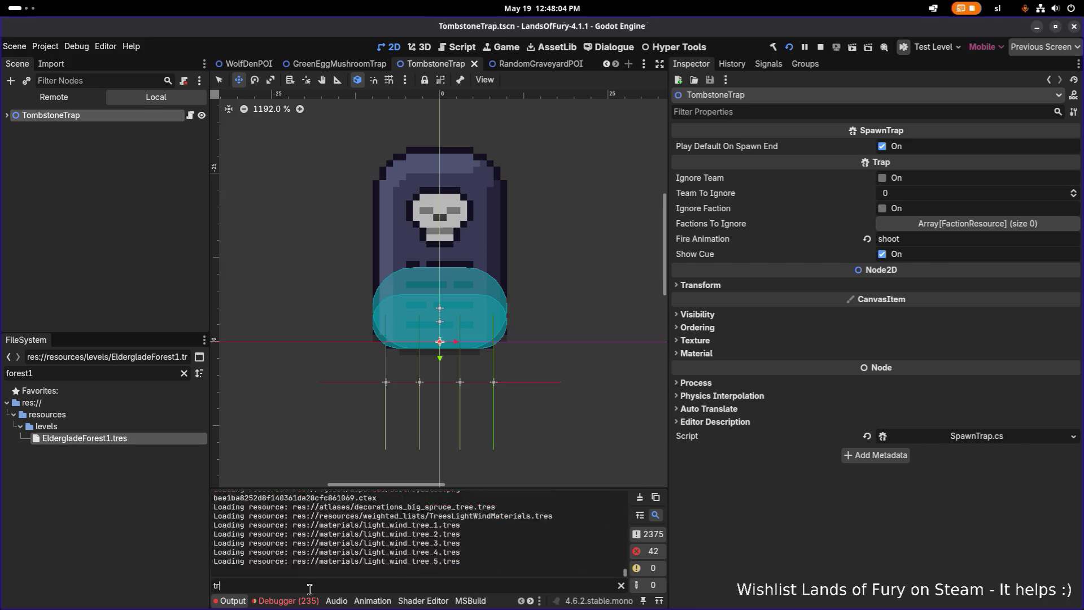
{"action": "key", "text": "BackSpace"}
{"action": "key", "text": "BackSpace"}
{"action": "key", "text": "BackSpace"}
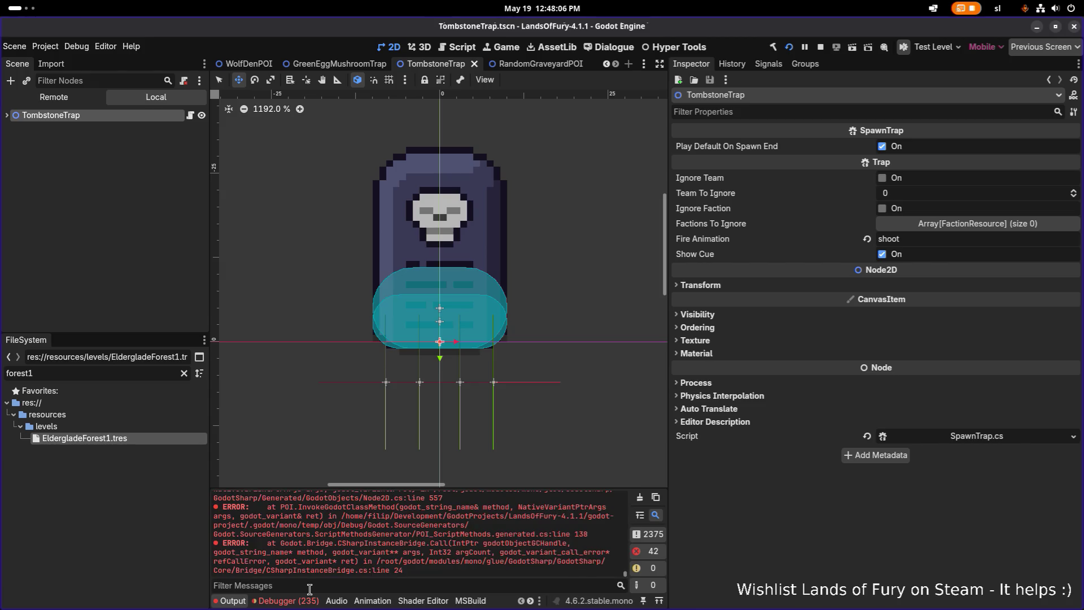
{"action": "key", "text": "F5"}
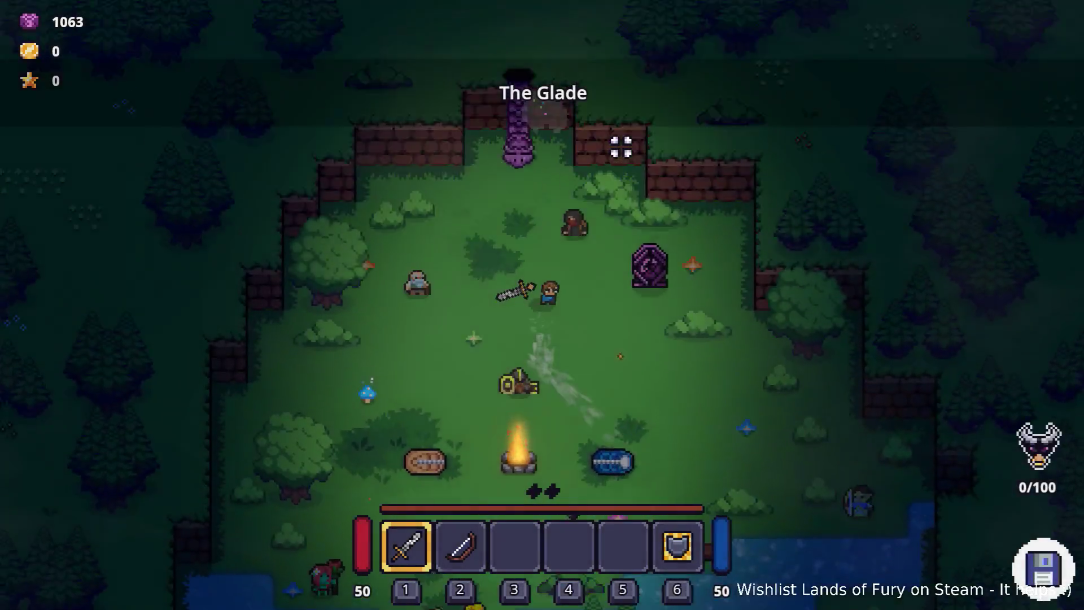
Take the portal to Elderglade Forest and walk north through the wall gap and camp toward the pond.
{"action": "key", "text": "w"}
{"action": "key", "text": "e"}
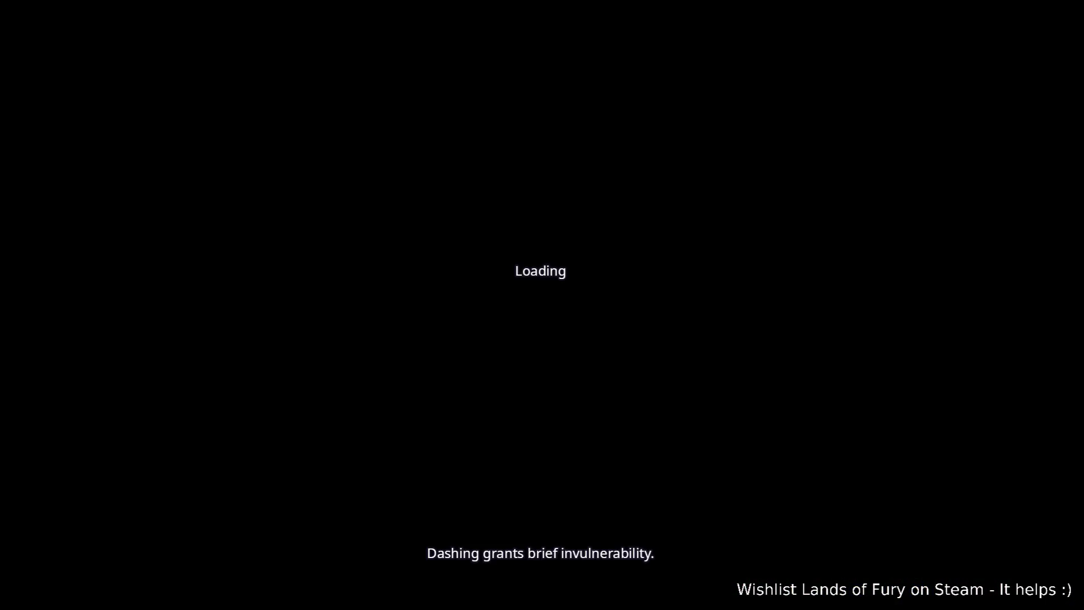
{"action": "key", "text": "w"}
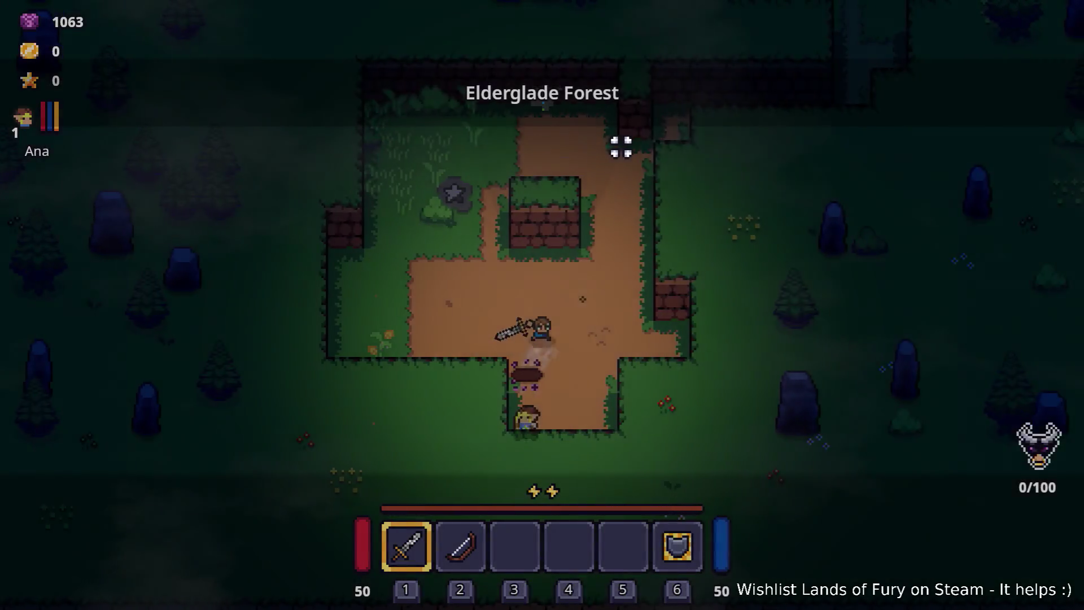
{"action": "key", "text": "w"}
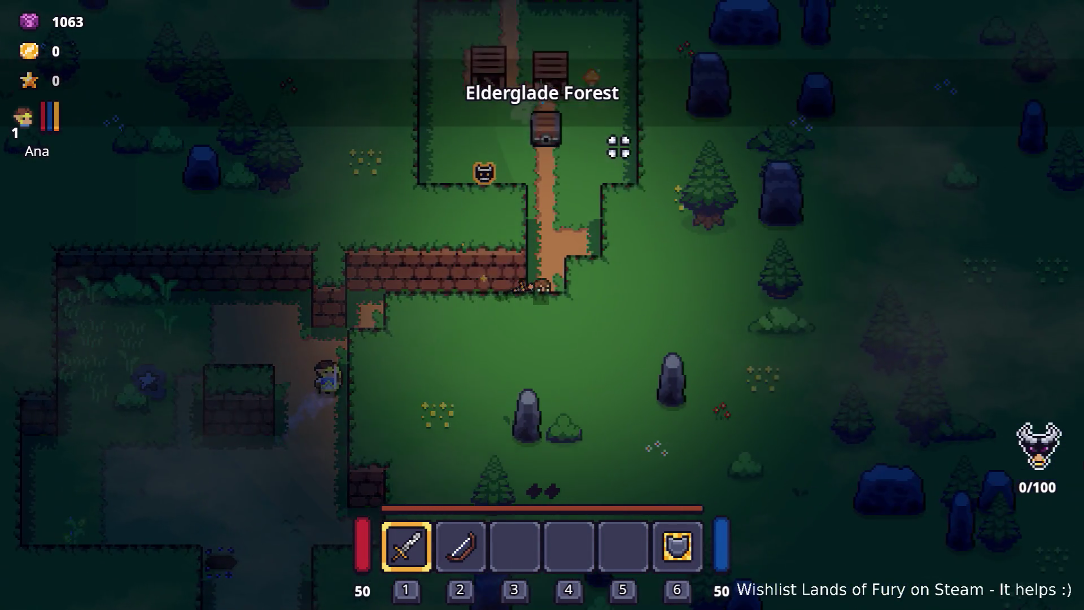
{"action": "key", "text": "w"}
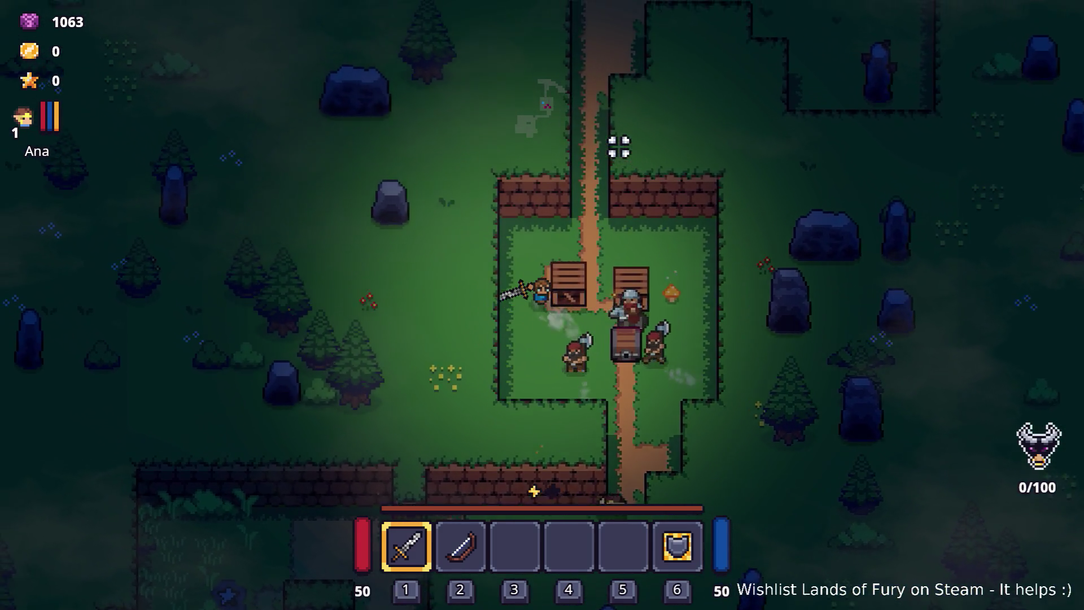
{"action": "key", "text": "w"}
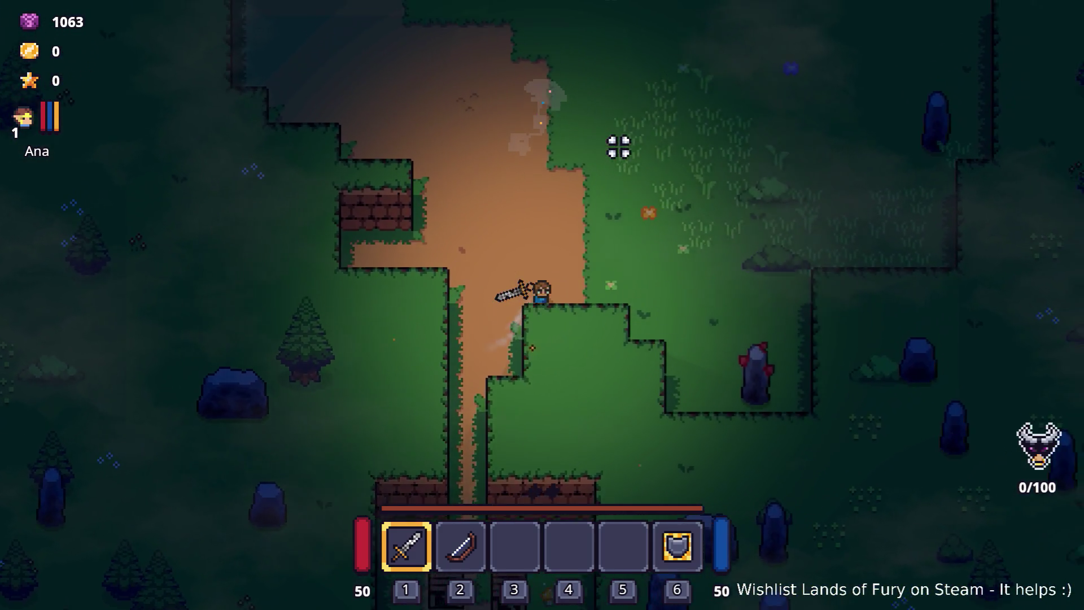
{"action": "key", "text": "w"}
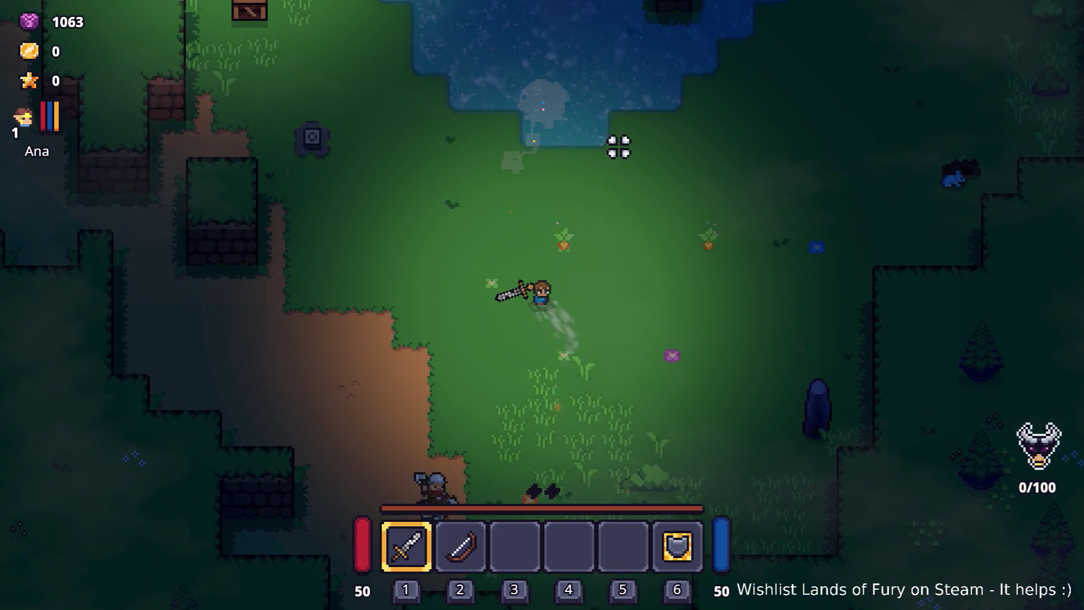
{"action": "key", "text": "w"}
{"action": "key", "text": "a"}
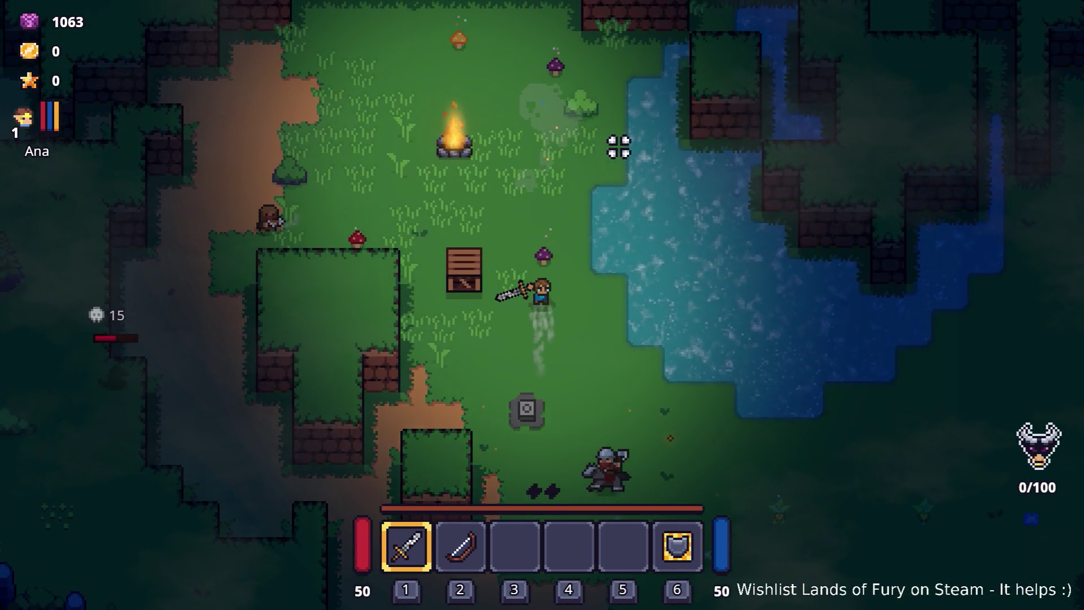
Walk east through the pond, north-east across the clearing, then back south-west to the pond.
{"action": "key", "text": "d"}
{"action": "key", "text": "s"}
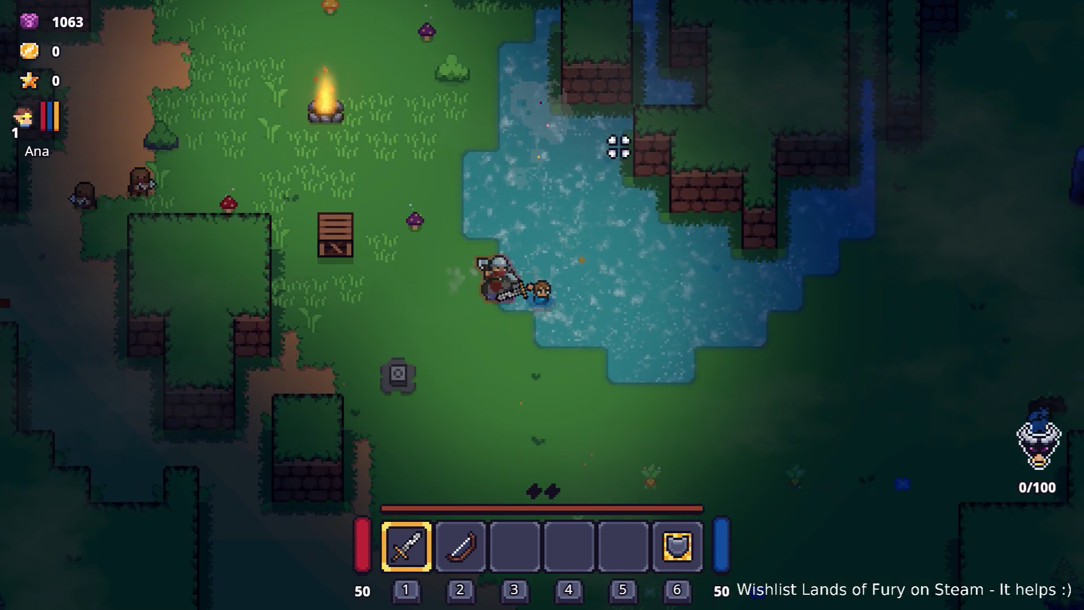
{"action": "key", "text": "d"}
{"action": "key", "text": "s"}
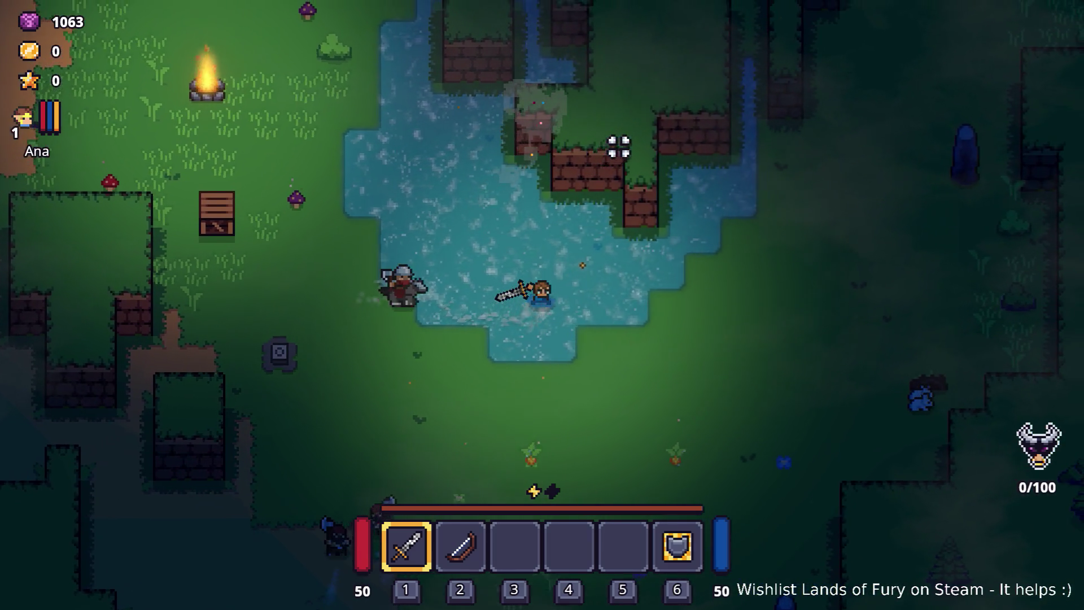
{"action": "key", "text": "d"}
{"action": "key", "text": "w"}
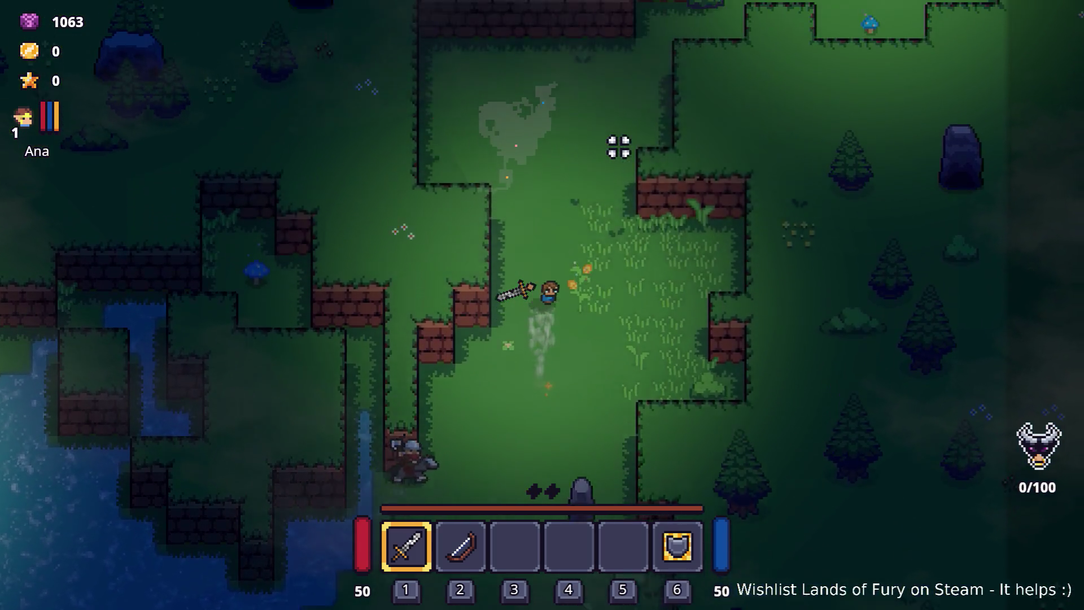
{"action": "key", "text": "w"}
{"action": "key", "text": "d"}
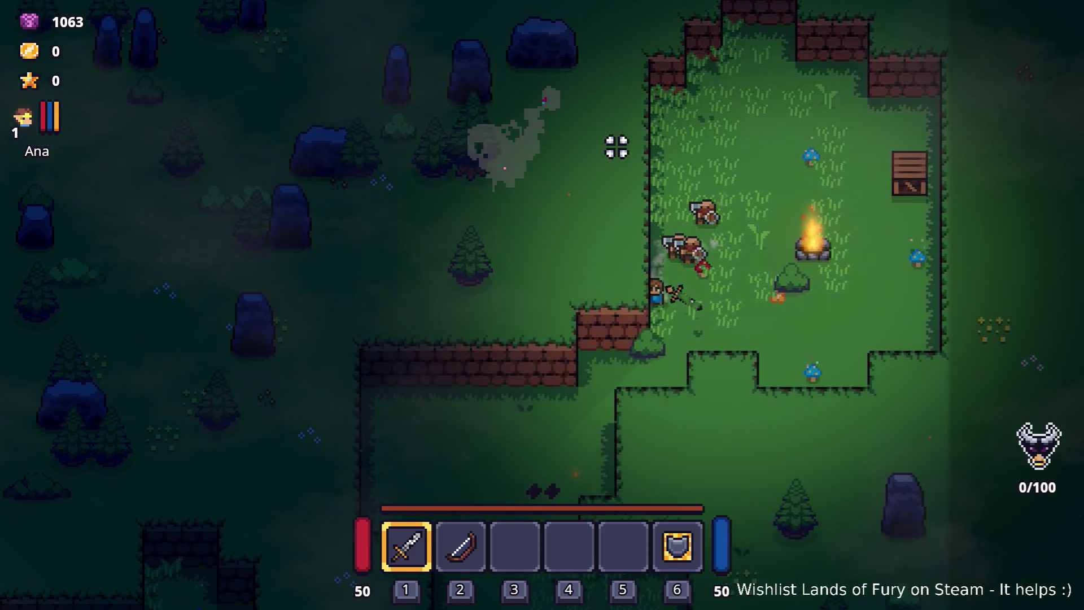
{"action": "key", "text": "s"}
{"action": "key", "text": "a"}
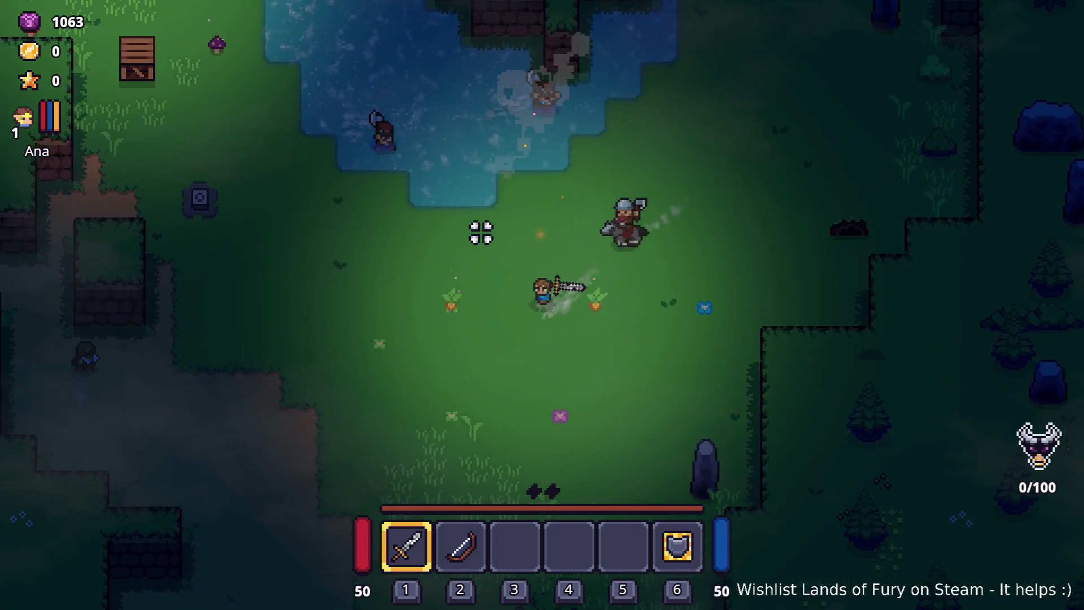
Head north-west past the campfire and west along the dirt path into the clearing, then pause and restart.
{"action": "key", "text": "w"}
{"action": "key", "text": "a"}
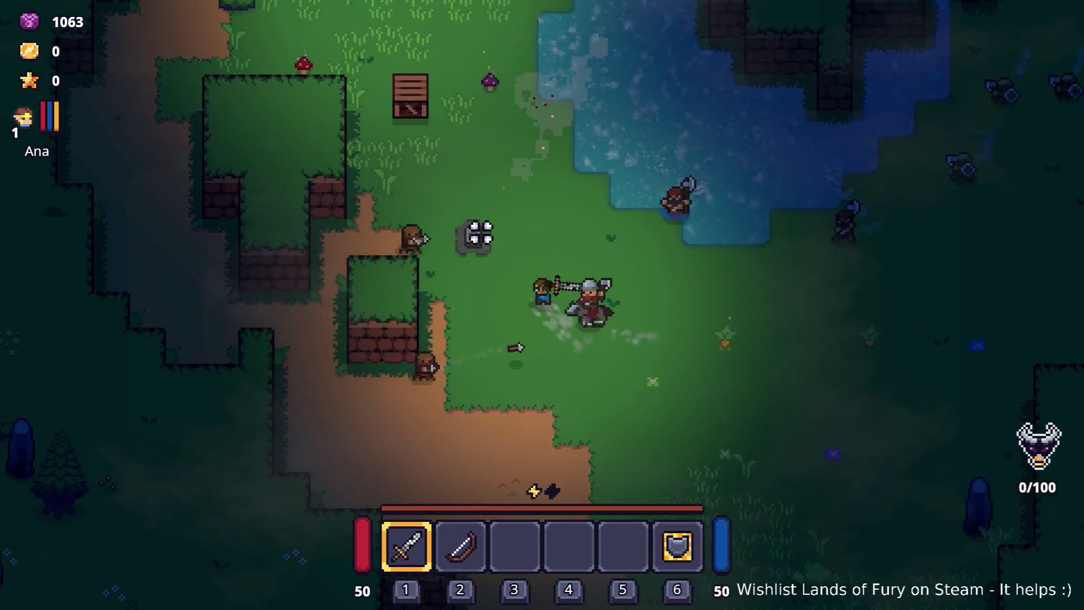
{"action": "key", "text": "w"}
{"action": "key", "text": "a"}
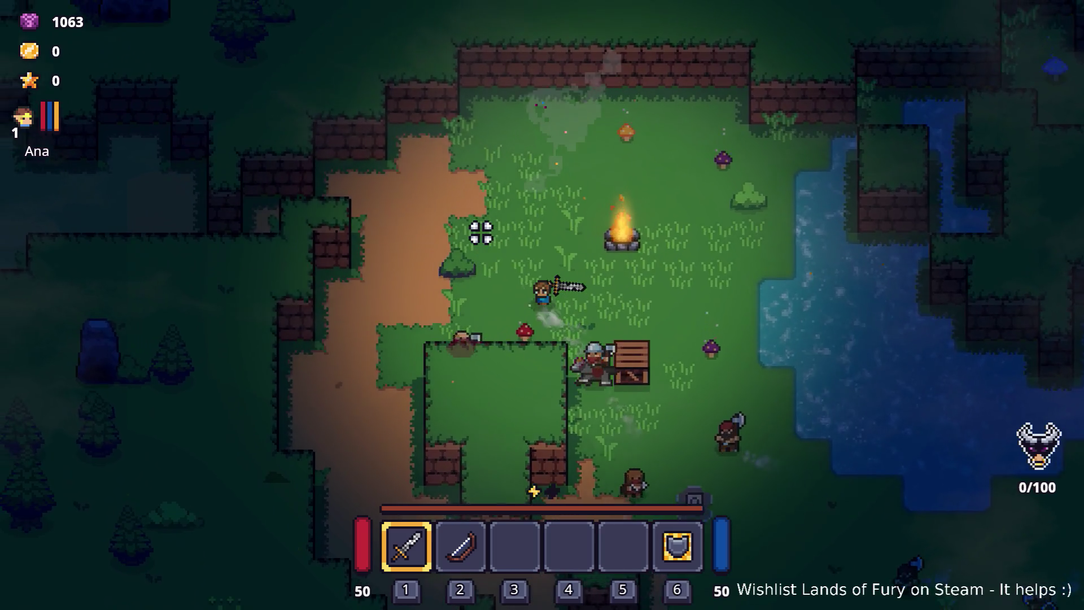
{"action": "key", "text": "a"}
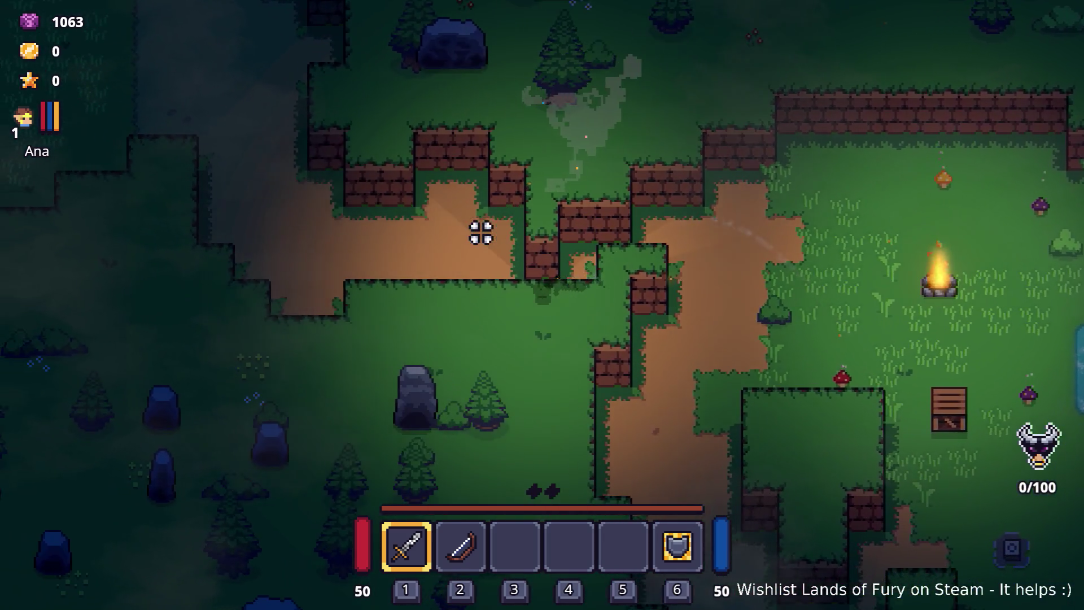
{"action": "key", "text": "a"}
{"action": "key", "text": "w"}
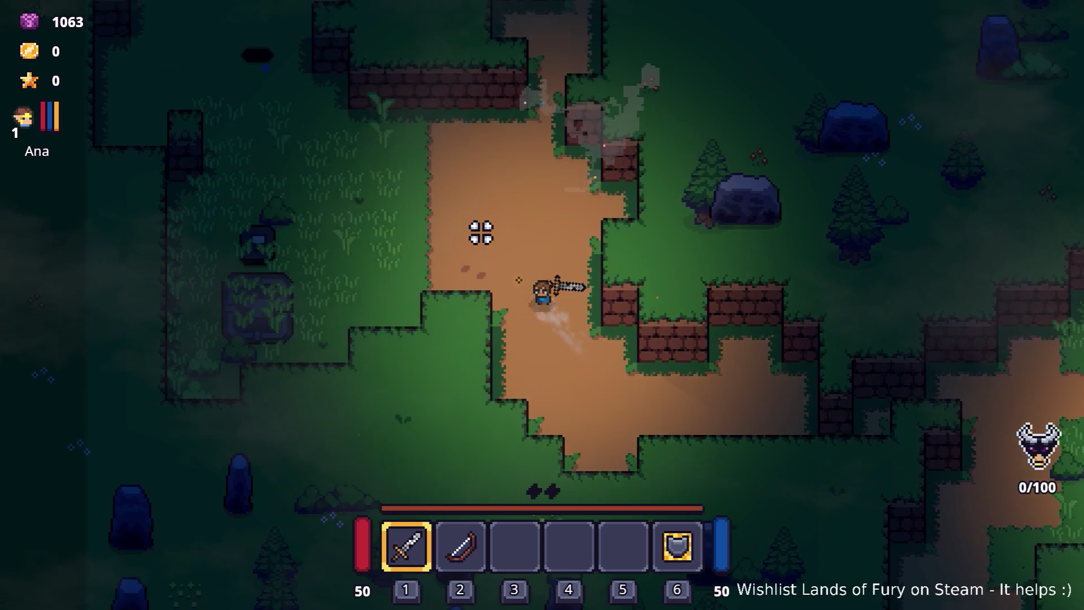
{"action": "key", "text": "w"}
{"action": "key", "text": "d"}
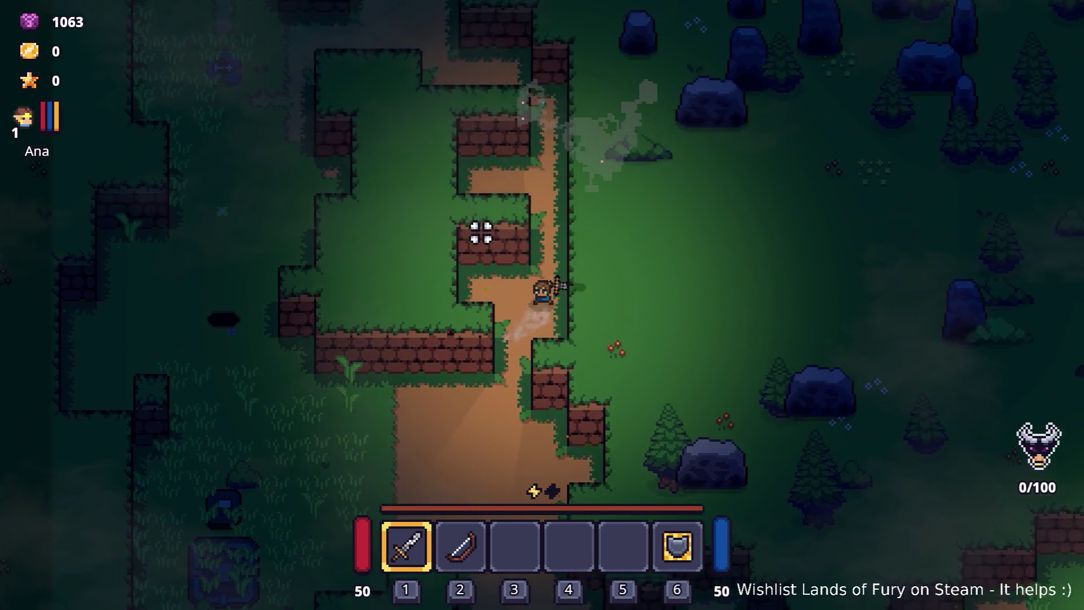
{"action": "key", "text": "w"}
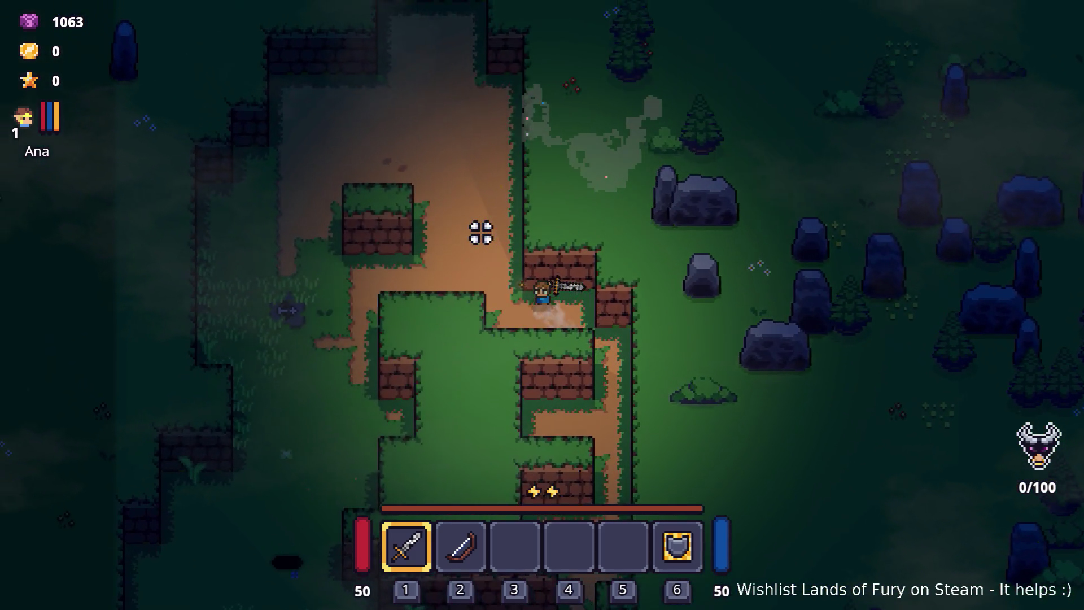
{"action": "key", "text": "Escape"}
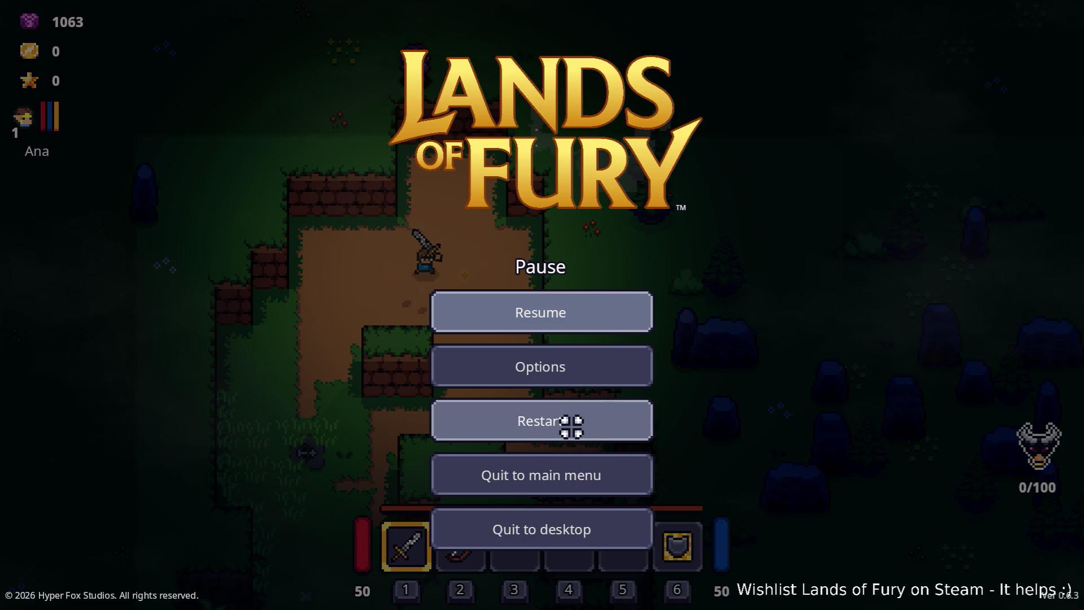
{"action": "left_click", "coordinate": [574, 425]}
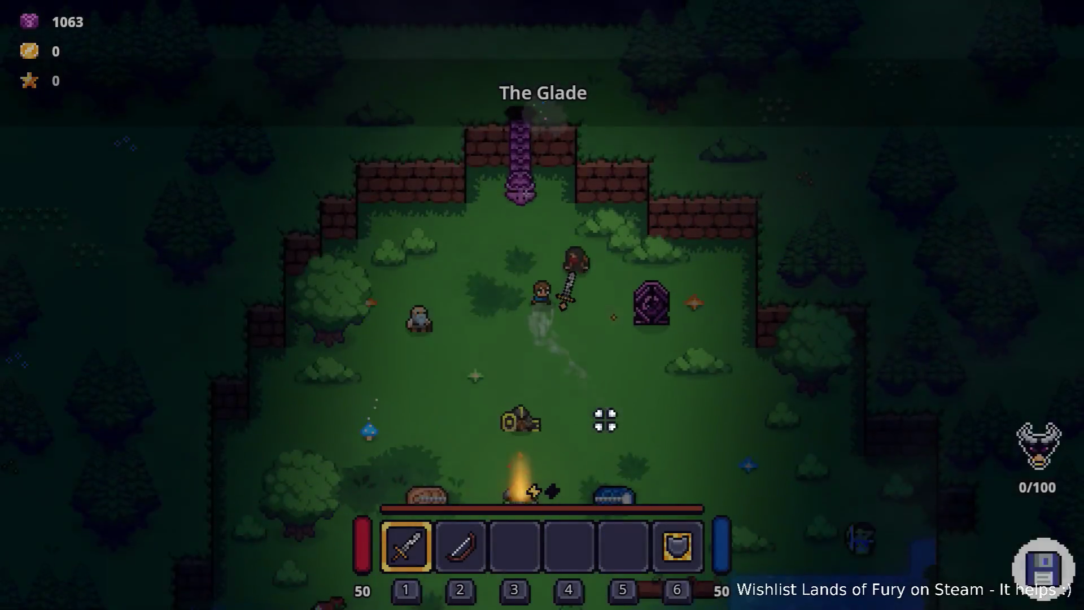
Re-enter the forest portal and walk the hero north past the bag stone, then east toward new enemies.
{"action": "key", "text": "e"}
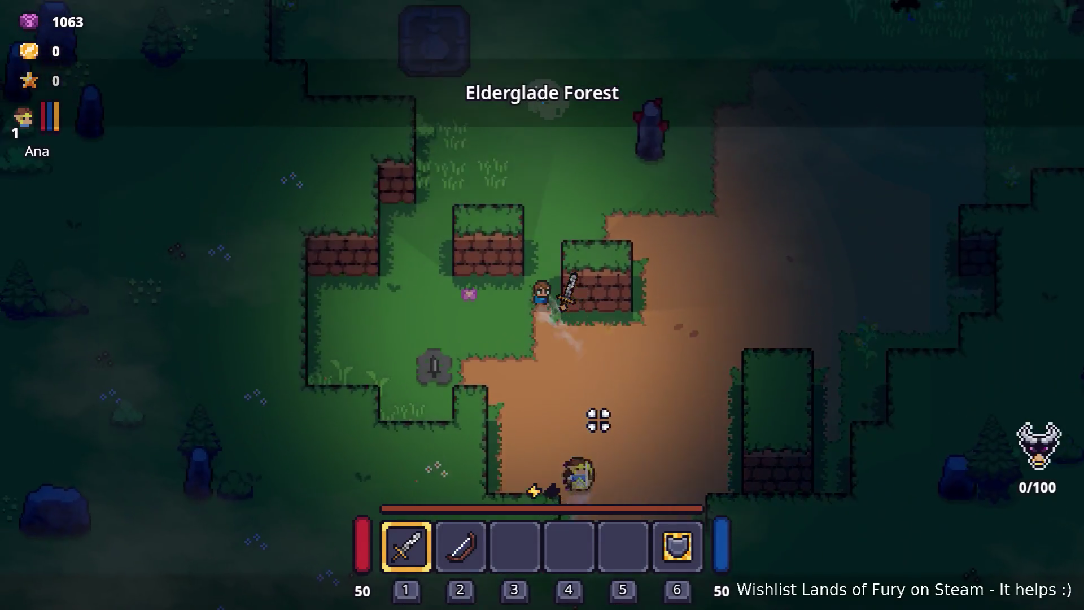
{"action": "key", "text": "w"}
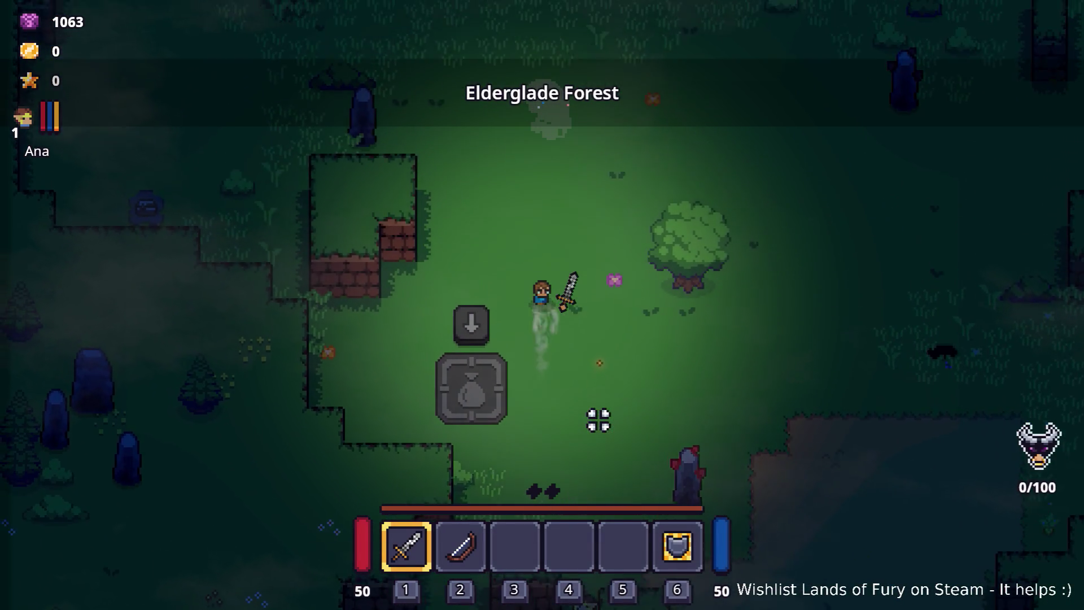
{"action": "key", "text": "w"}
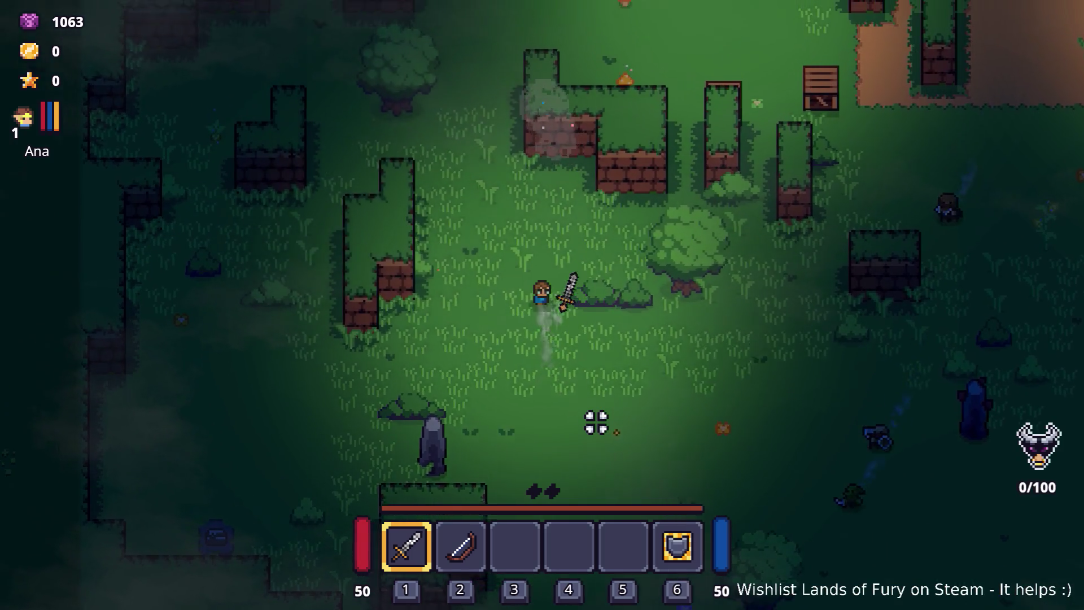
{"action": "key", "text": "w"}
{"action": "key", "text": "a"}
{"action": "key", "text": "w"}
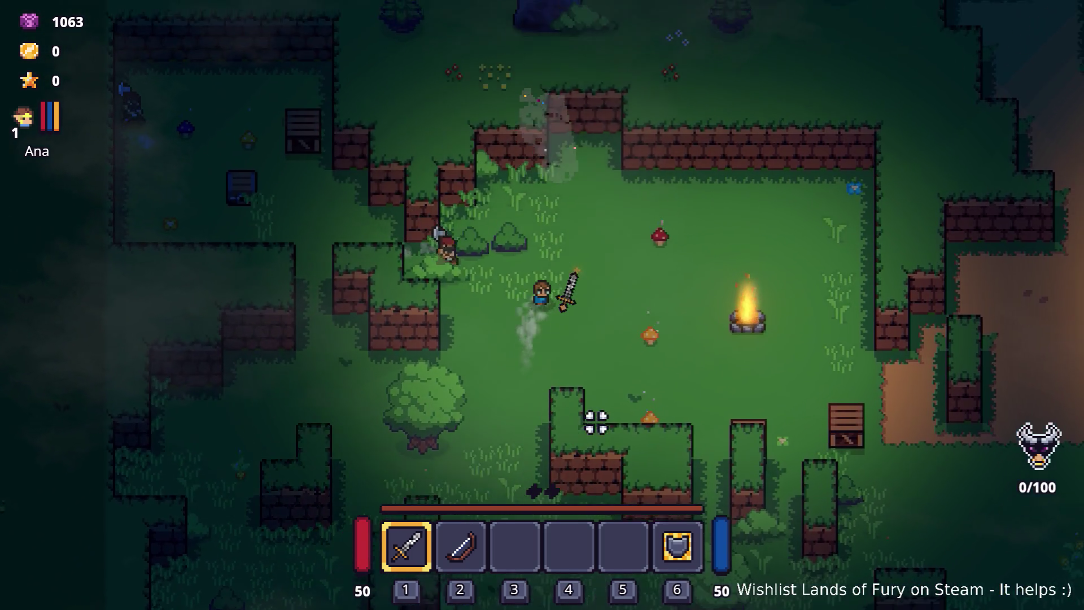
{"action": "key", "text": "d"}
{"action": "key", "text": "s"}
{"action": "key", "text": "s"}
{"action": "key", "text": "d"}
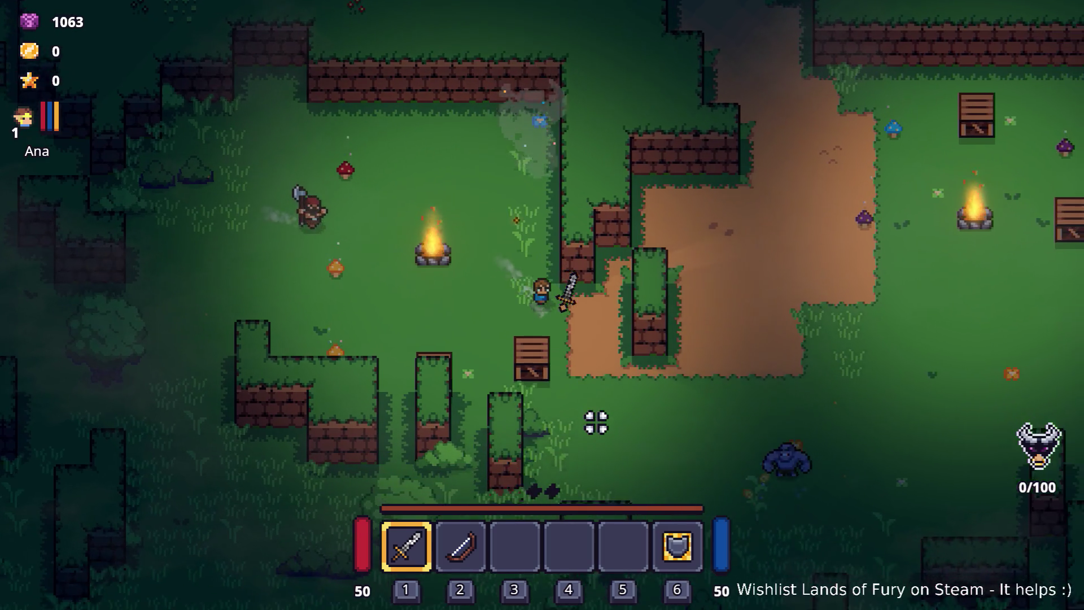
{"action": "key", "text": "s"}
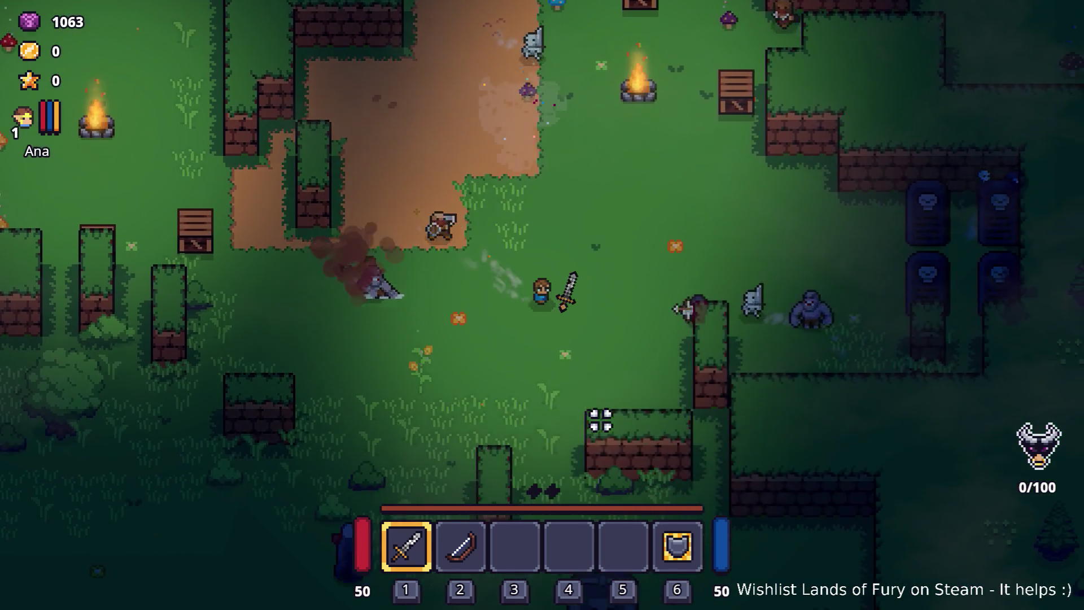
Move the hero right to the graveyard graves, then retreat left from the spawned crowd.
{"action": "key", "text": "w"}
{"action": "key", "text": "d"}
{"action": "key", "text": "w"}
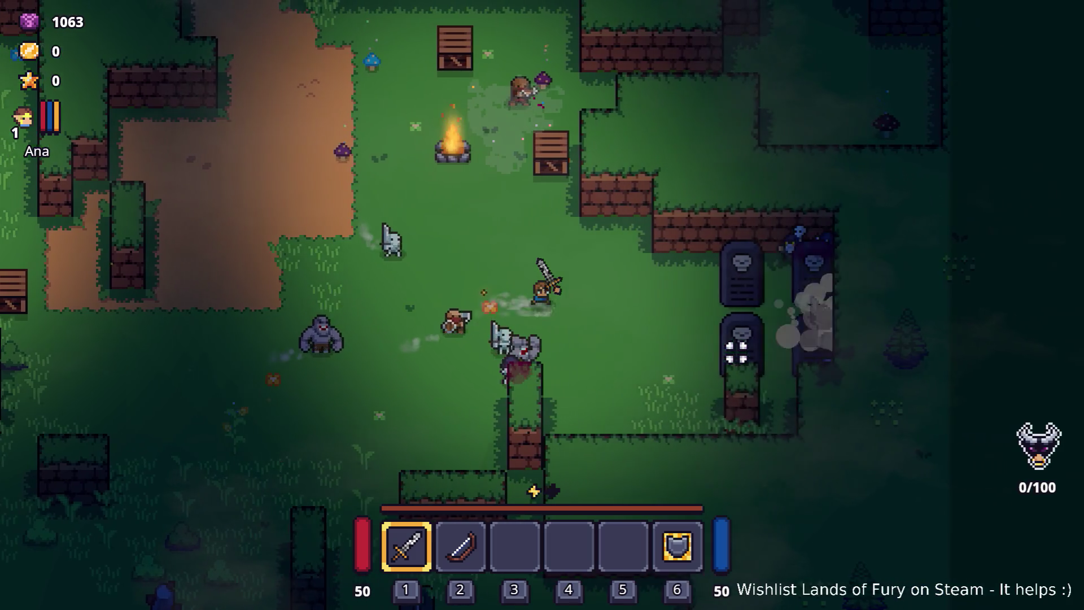
{"action": "key", "text": "s"}
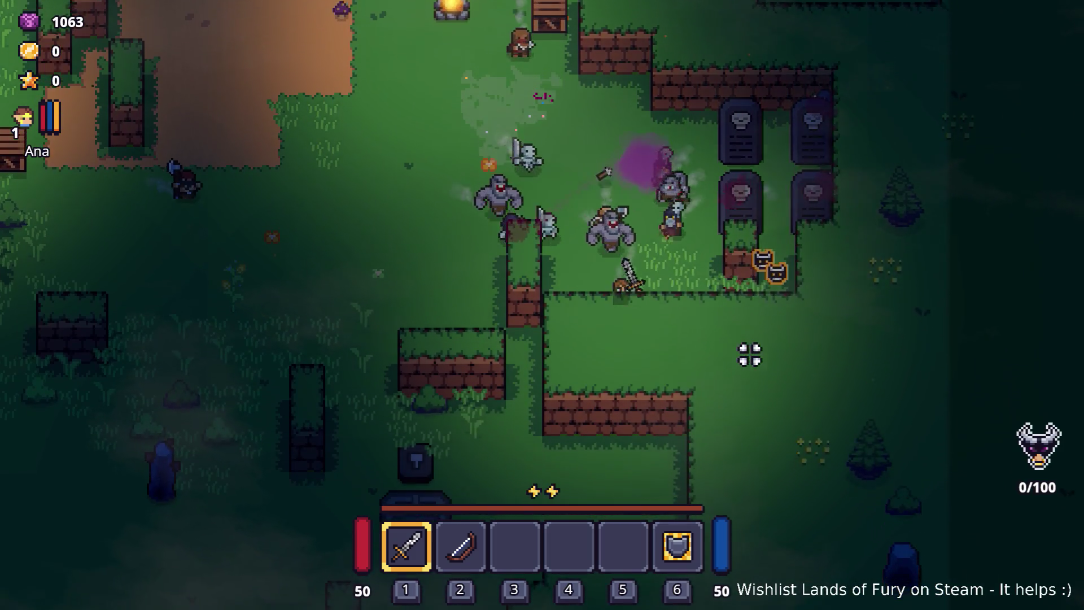
{"action": "key", "text": "d"}
{"action": "key", "text": "w"}
{"action": "key", "text": "a"}
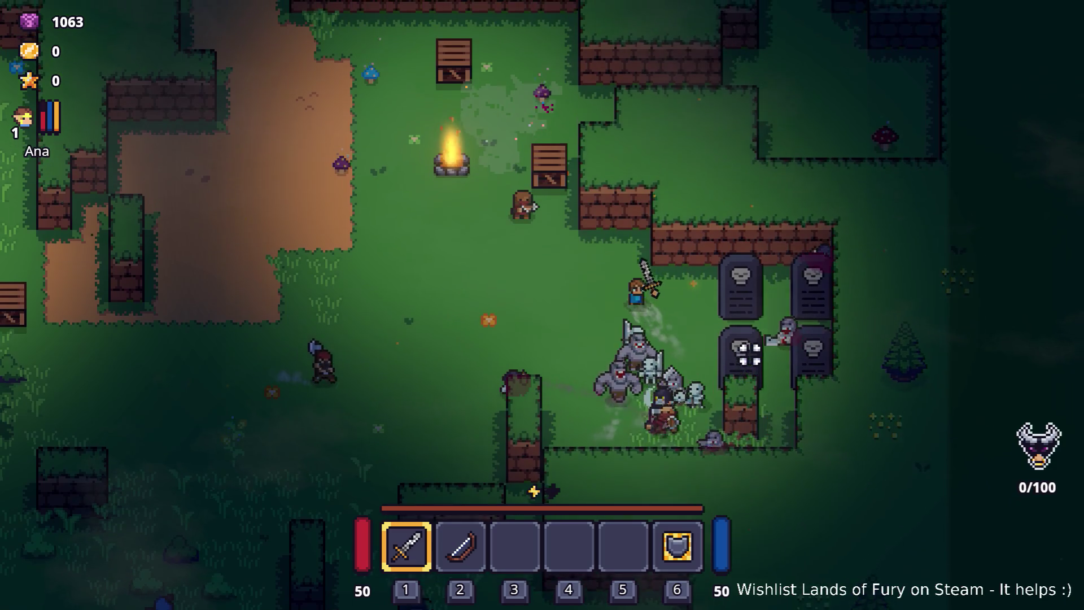
{"action": "key", "text": "a"}
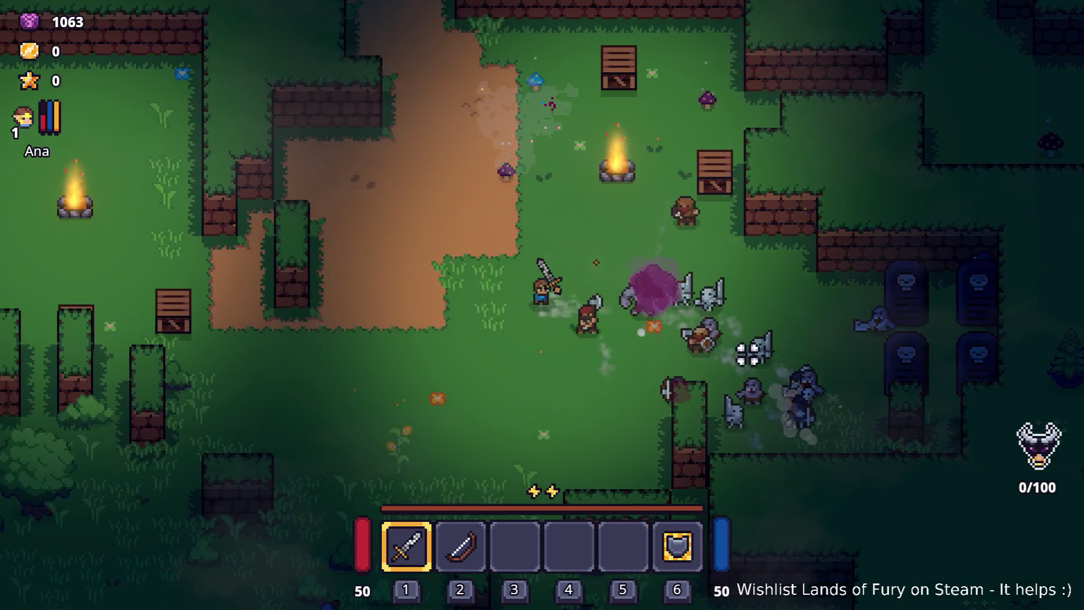
{"action": "key", "text": "s"}
{"action": "key", "text": "s"}
{"action": "key", "text": "d"}
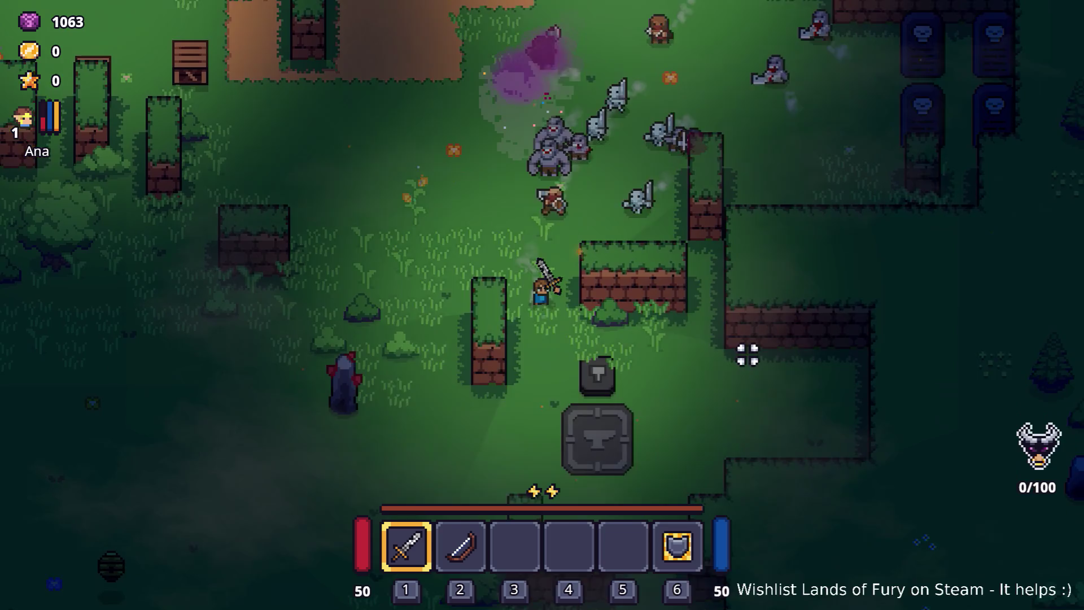
Fight through the enemy crowd until game over, then quit to the main menu and exit the game.
{"action": "key", "text": "d"}
{"action": "key", "text": "w"}
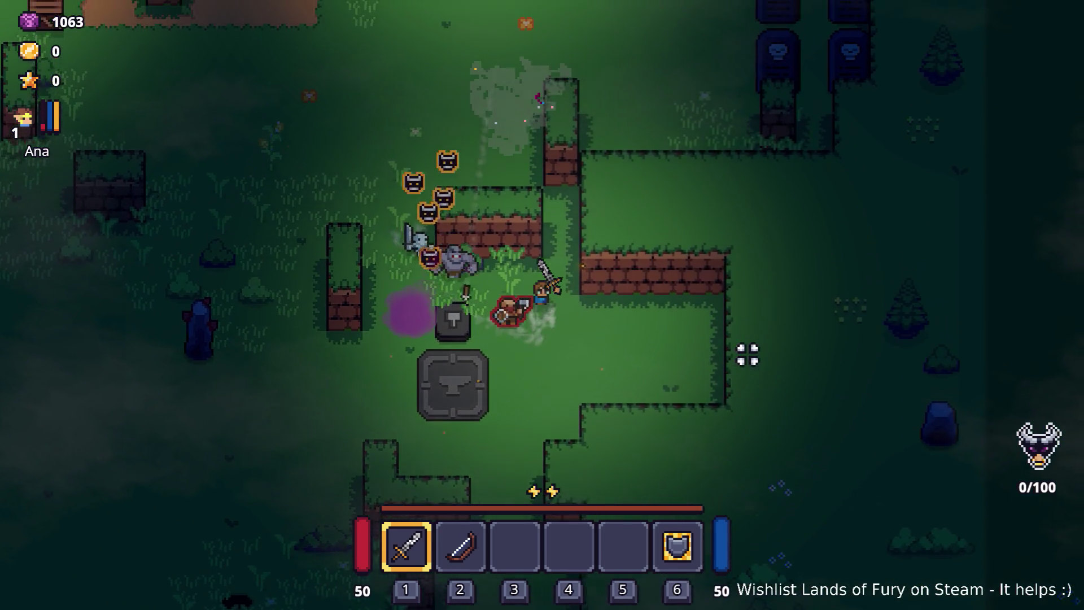
{"action": "key", "text": "w"}
{"action": "key", "text": "a"}
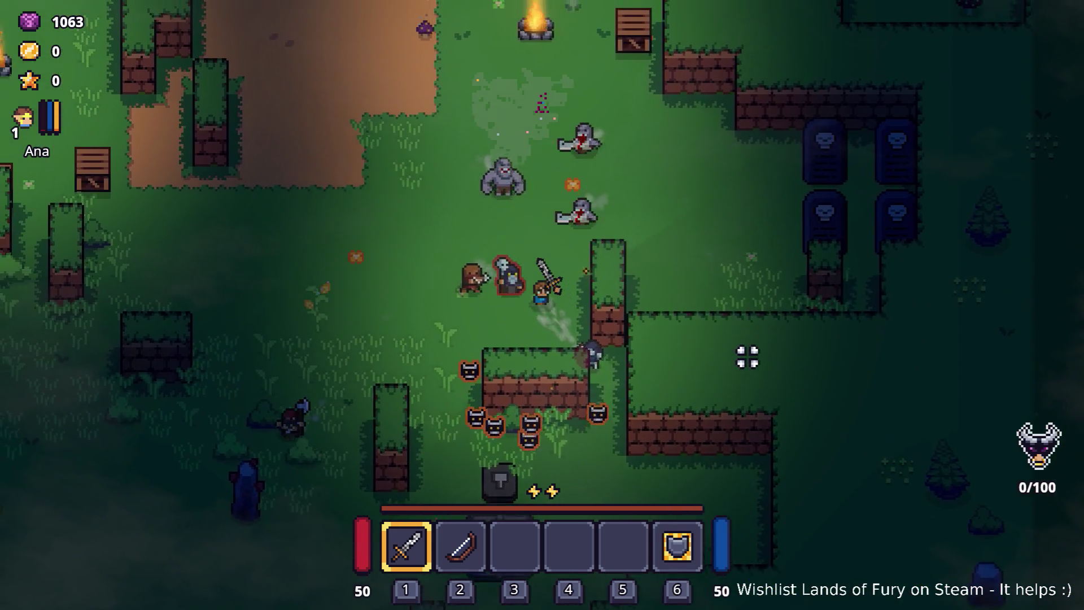
{"action": "key", "text": "a"}
{"action": "key", "text": "w"}
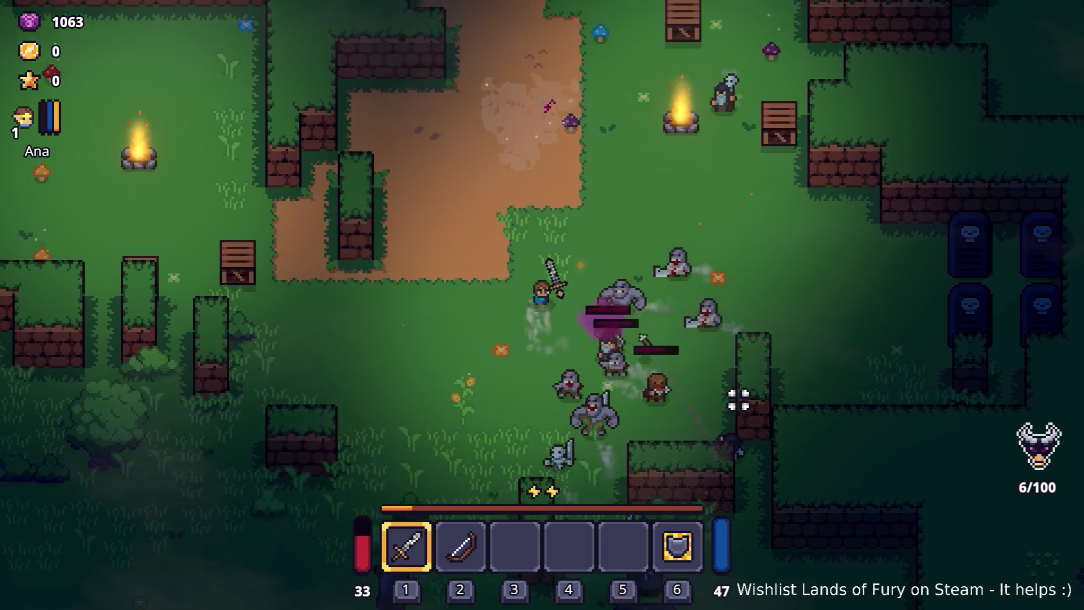
{"action": "key", "text": "d"}
{"action": "key", "text": "s"}
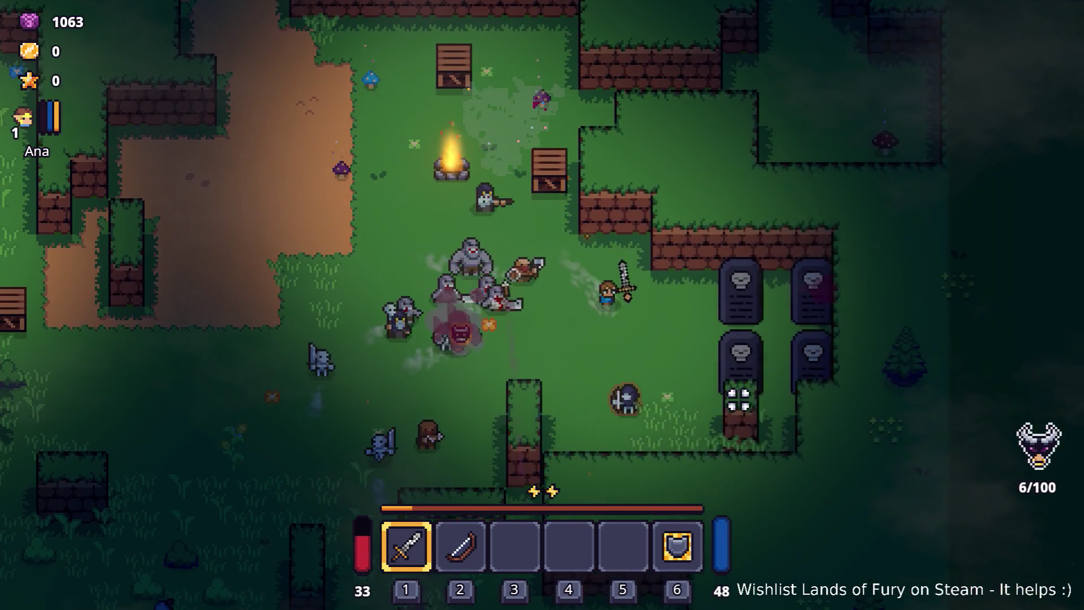
{"action": "key", "text": "s"}
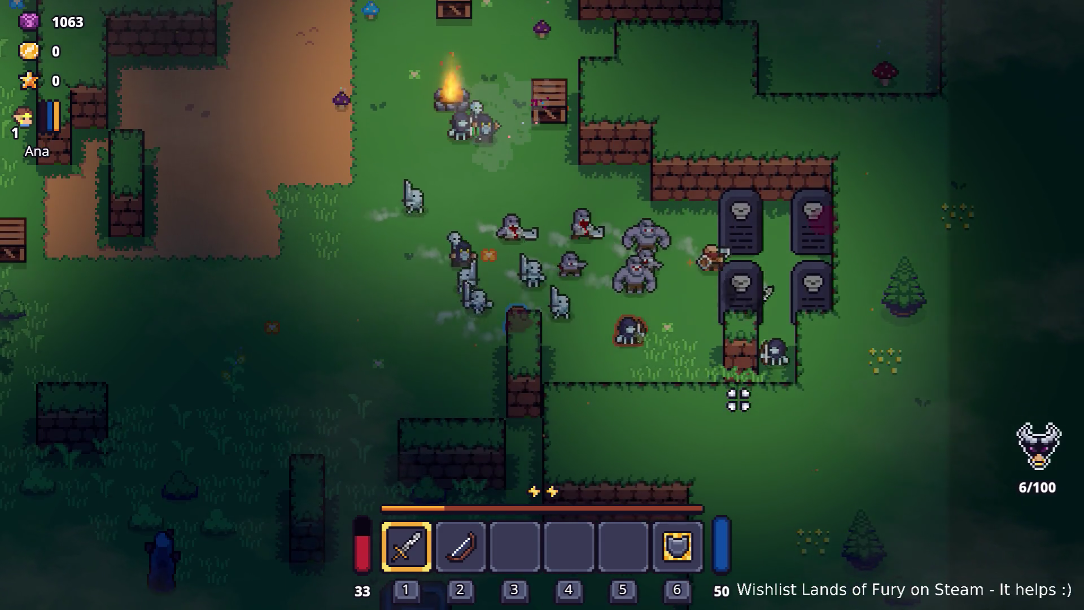
{"action": "key", "text": "s"}
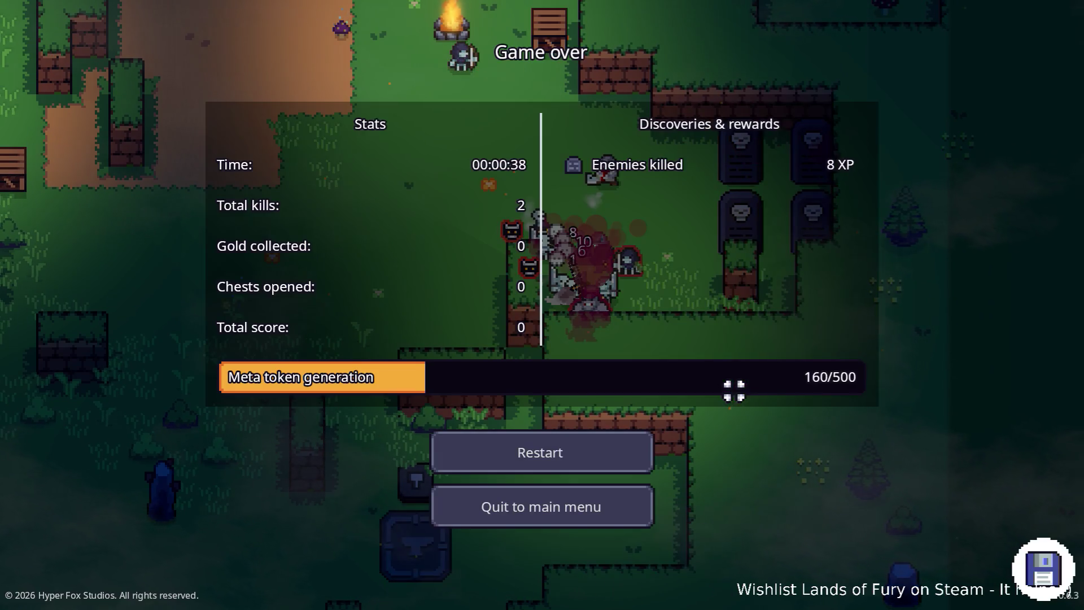
{"action": "left_click", "coordinate": [558, 508]}
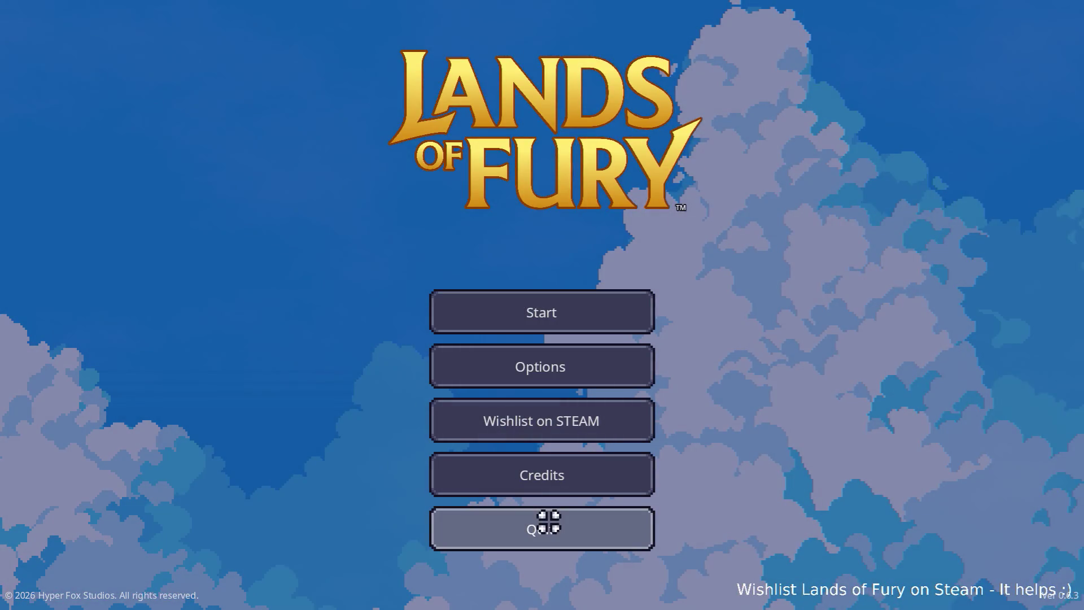
{"action": "left_click", "coordinate": [550, 520]}
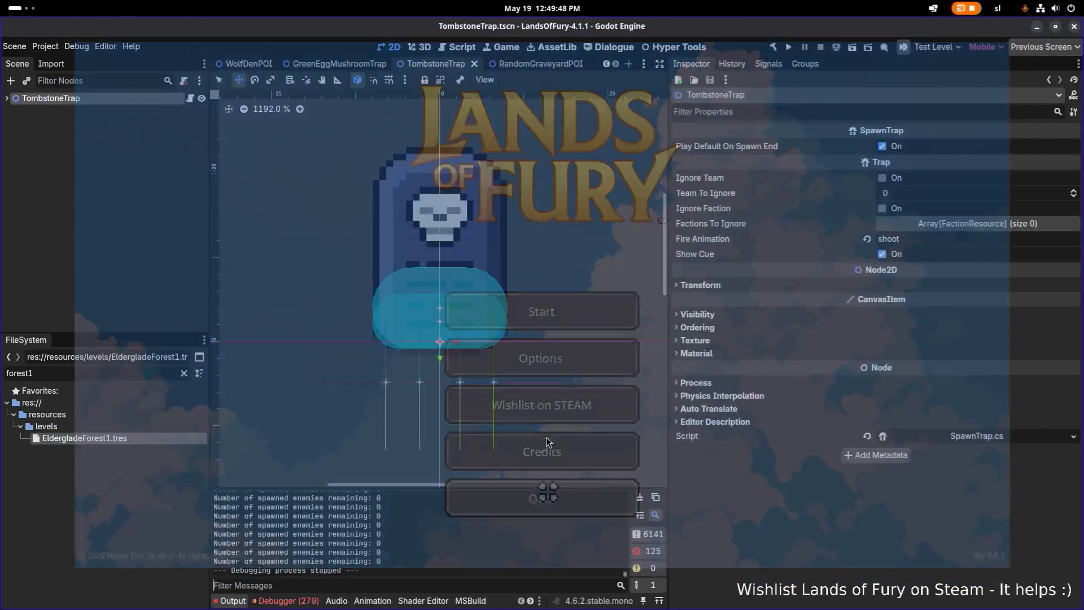
Inspect EldergladeForest1.tres and expand its RandomForestTrapPOIs entry to review the Max Count.
{"action": "left_click", "coordinate": [145, 438]}
{"action": "scroll", "coordinate": [964, 298], "scroll_direction": "up", "scroll_amount": 4}
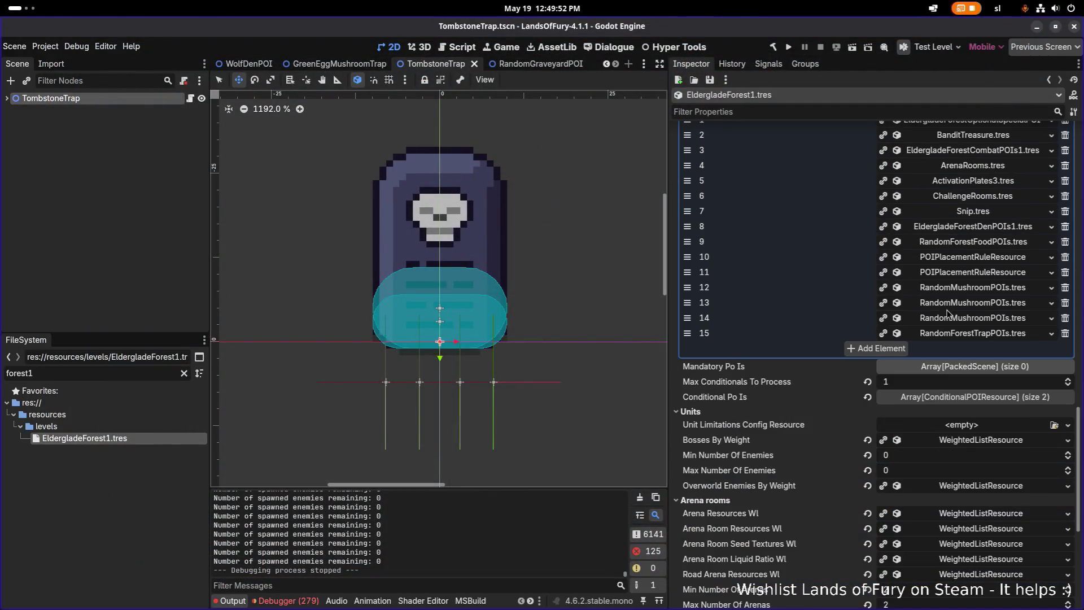
{"action": "left_click", "coordinate": [952, 334]}
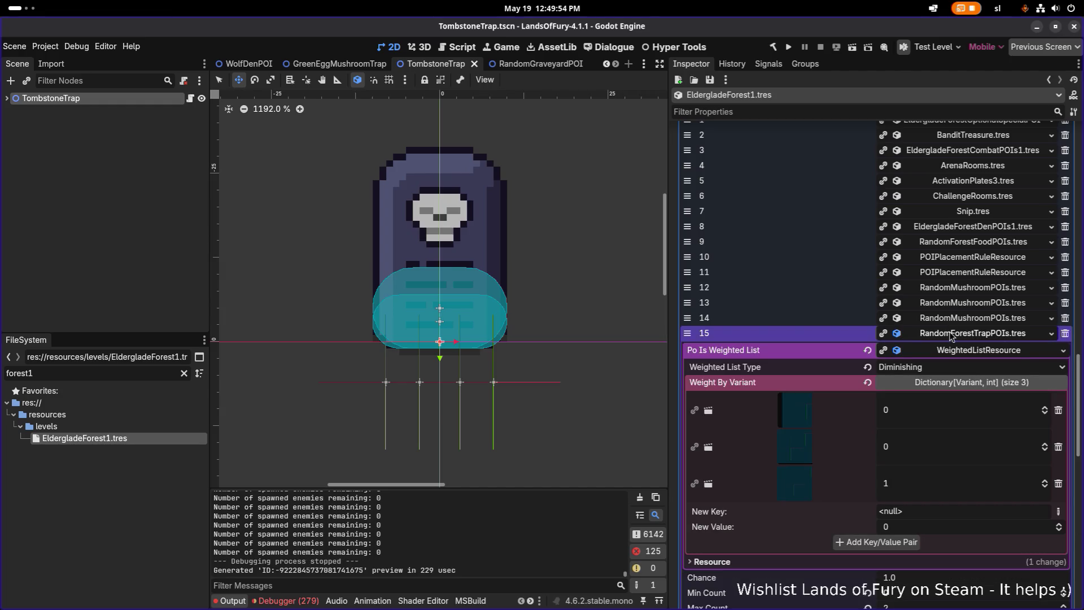
{"action": "scroll", "coordinate": [943, 338], "scroll_direction": "down", "scroll_amount": 5}
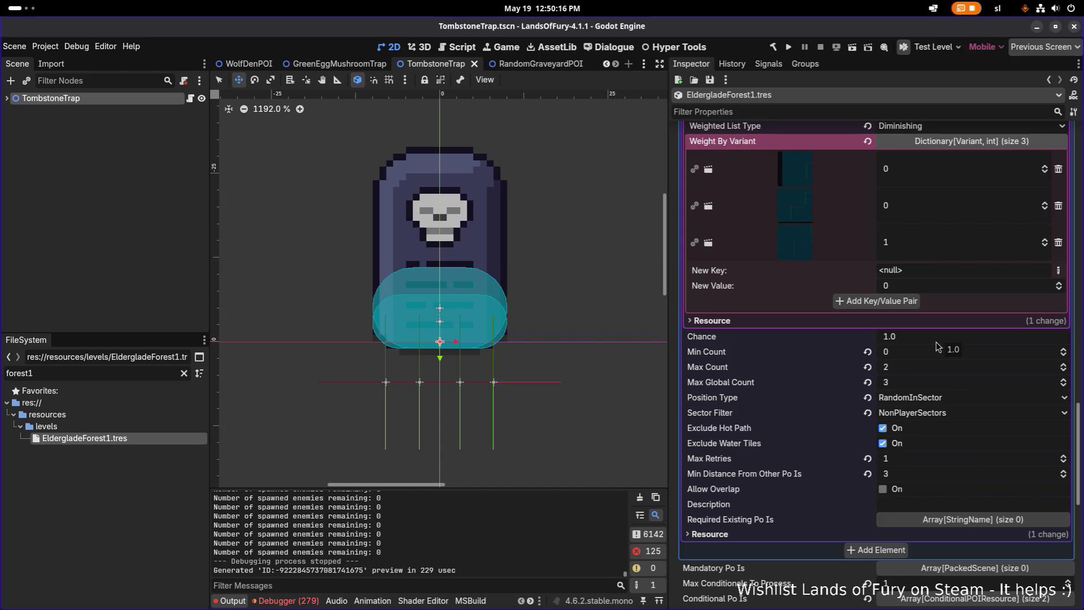
{"action": "scroll", "coordinate": [934, 347], "scroll_direction": "down", "scroll_amount": 3}
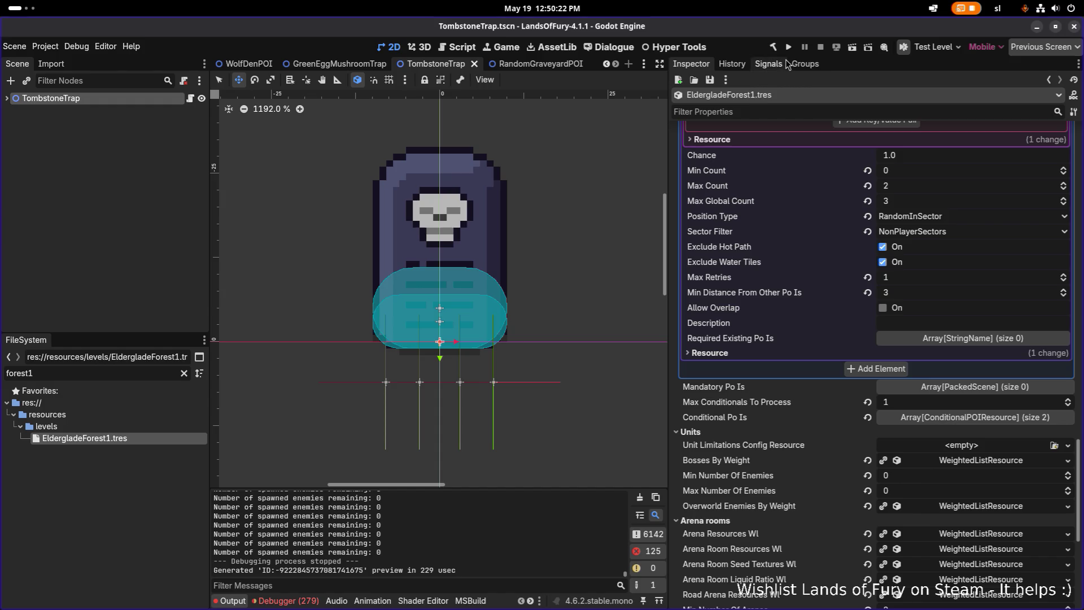
Clear the 'forest1' file filter and open TestLevel.tscn through the quick scene picker.
{"action": "left_click", "coordinate": [62, 372]}
{"action": "key", "text": "ctrl+a"}
{"action": "key", "text": "BackSpace"}
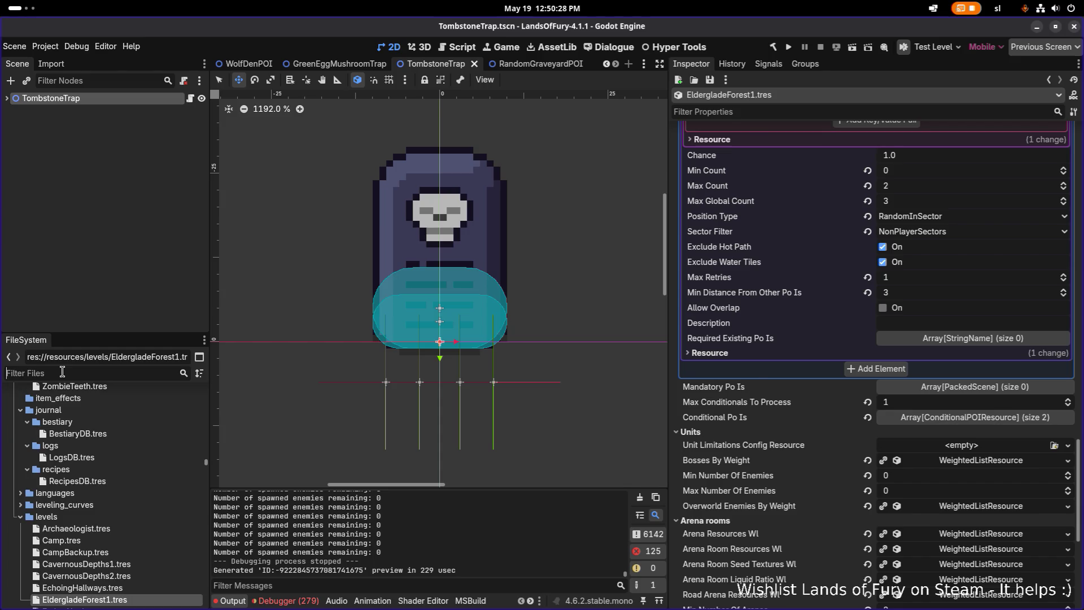
{"action": "key", "text": "ctrl+shift+o"}
{"action": "type", "text": "testle"}
{"action": "key", "text": "Return"}
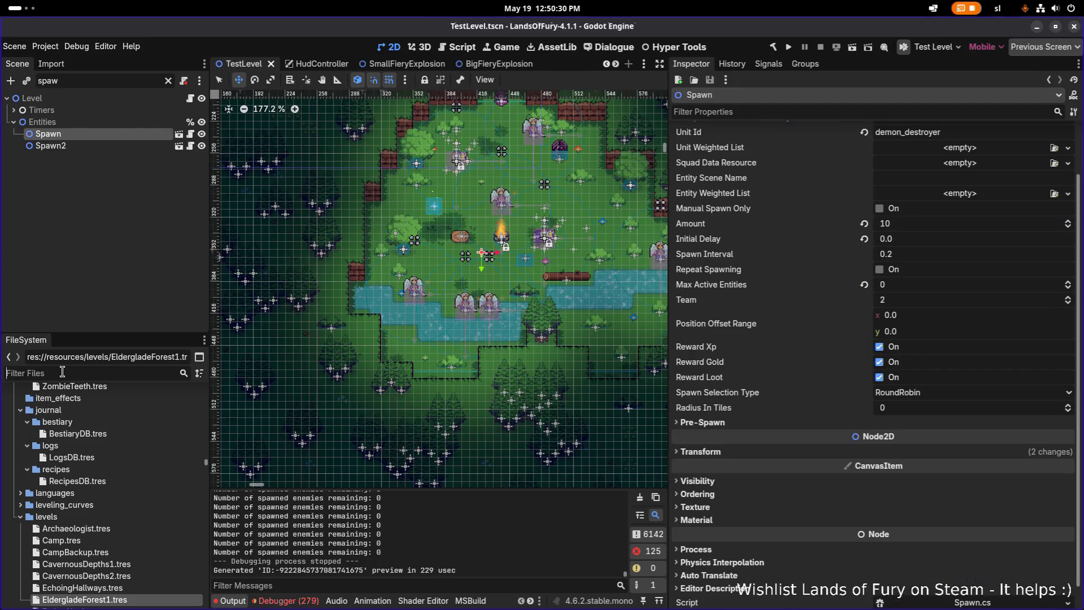
Filter FileSystem for 'tombston' and drop a TombstoneTrap instance into TestLevel.
{"action": "left_click", "coordinate": [46, 373]}
{"action": "type", "text": "tombston"}
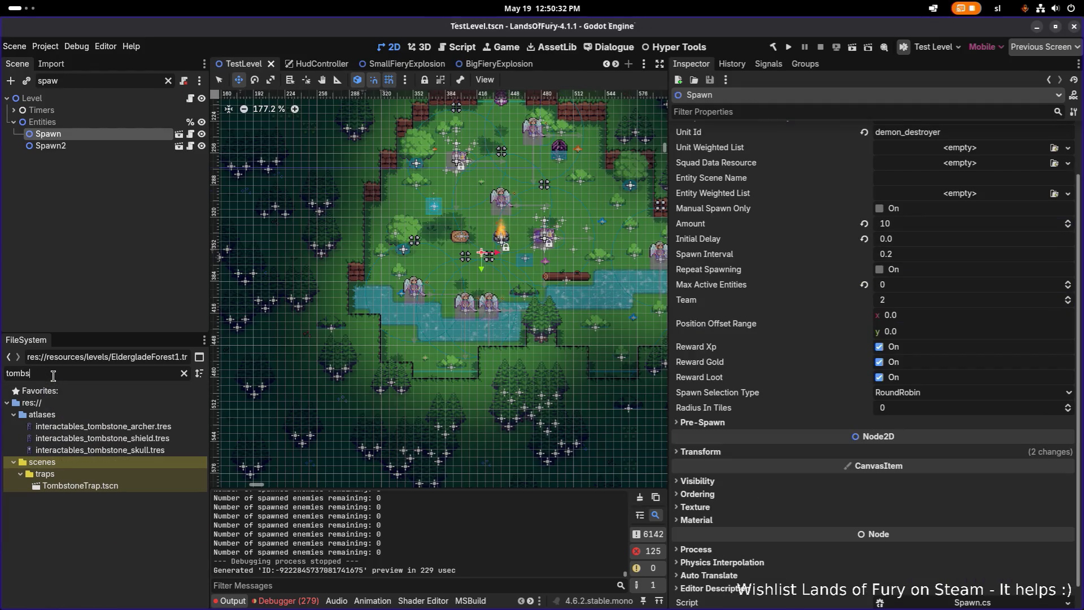
{"action": "left_click_drag", "start_coordinate": [79, 486], "coordinate": [469, 271]}
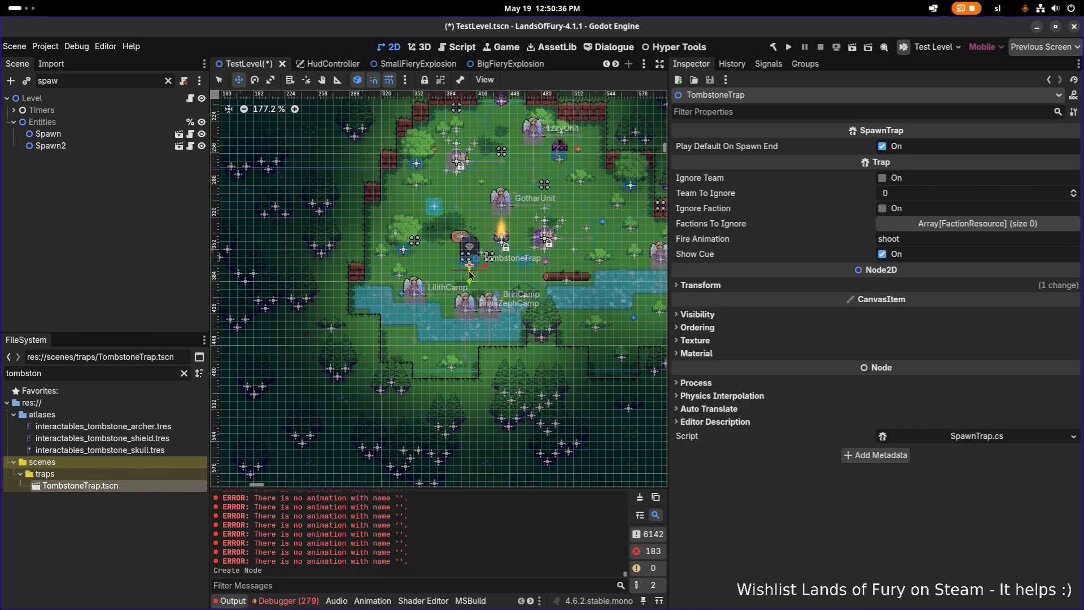
Position the tombstone trap just below the campfire, then save and run the game.
{"action": "scroll", "coordinate": [473, 276], "scroll_direction": "up", "scroll_amount": 10}
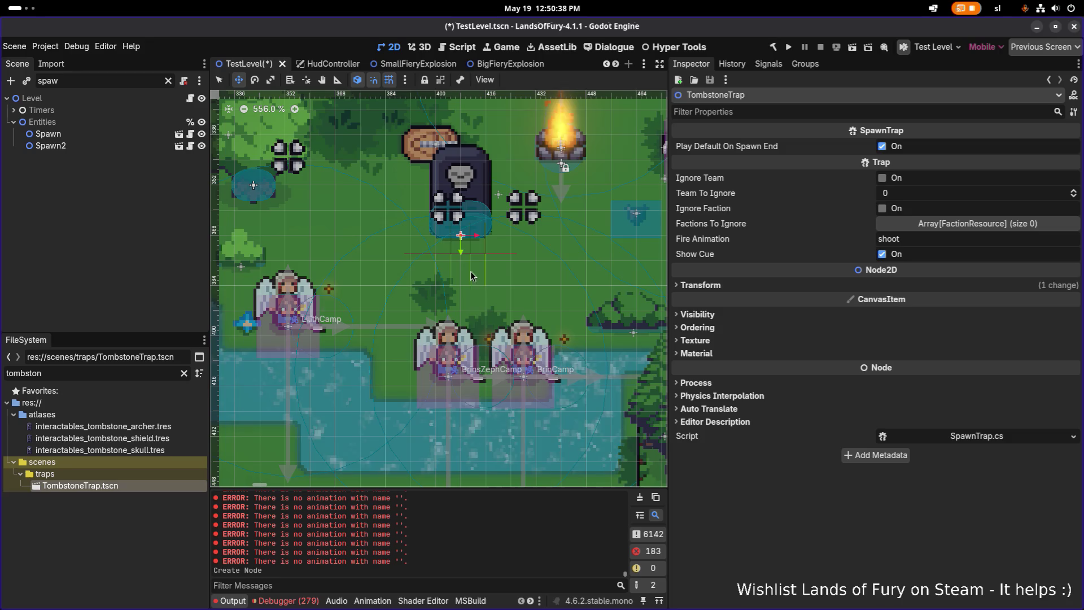
{"action": "mouse_move", "coordinate": [470, 233]}
{"action": "left_mouse_down"}
{"action": "mouse_move", "coordinate": [477, 271]}
{"action": "mouse_move", "coordinate": [395, 274]}
{"action": "mouse_move", "coordinate": [469, 265]}
{"action": "mouse_move", "coordinate": [622, 178]}
{"action": "left_mouse_up"}
{"action": "scroll", "coordinate": [464, 266], "scroll_direction": "down", "scroll_amount": 5}
{"action": "key", "text": "F5"}
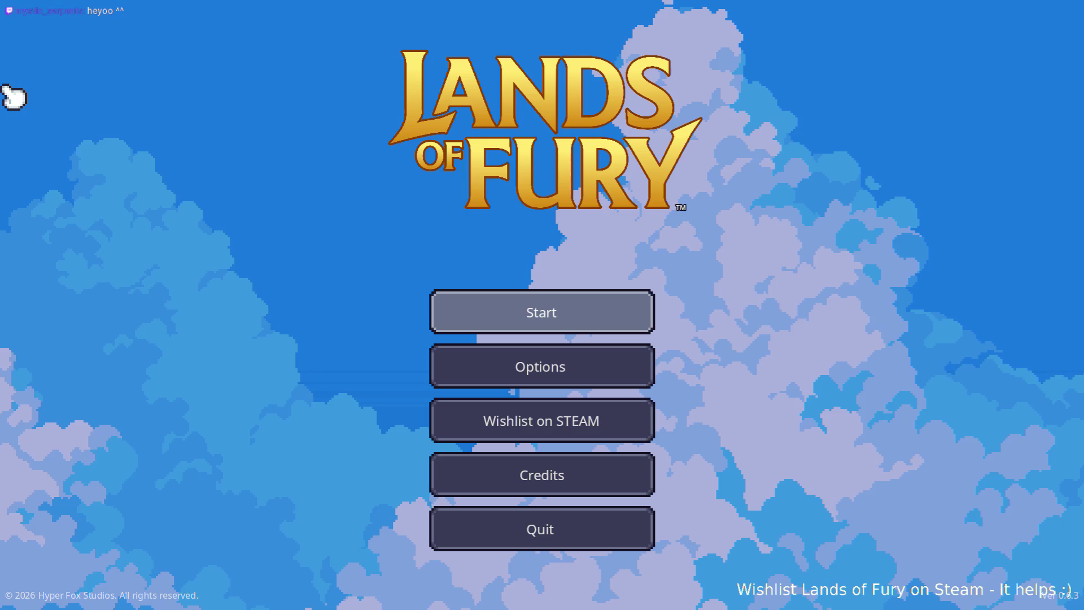
Start playing on the first save profile and attack the enemies at the gravestone.
{"action": "left_click", "coordinate": [473, 319]}
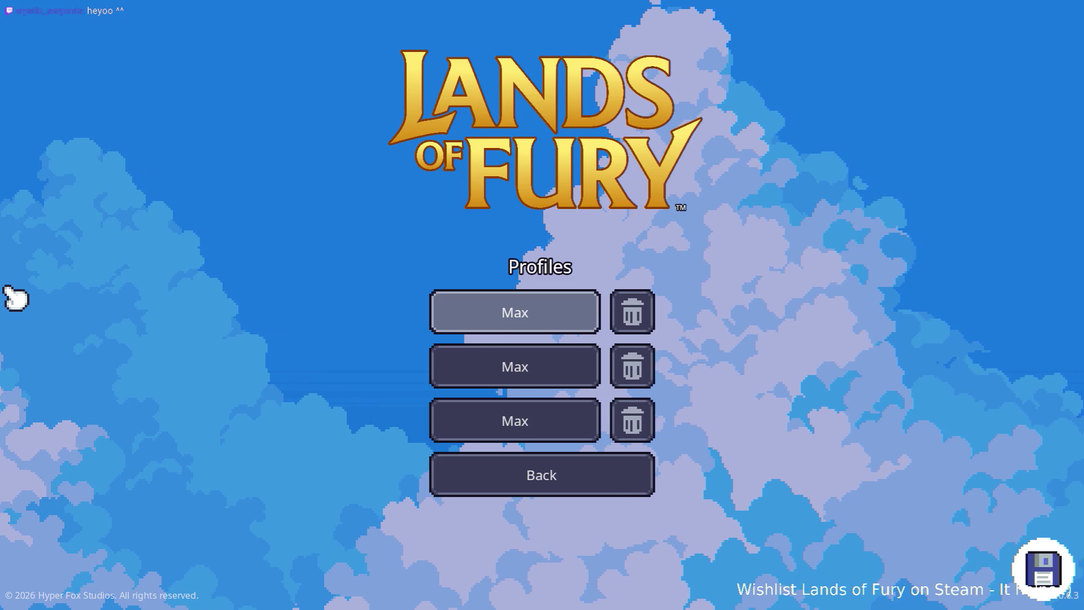
{"action": "left_click", "coordinate": [434, 293]}
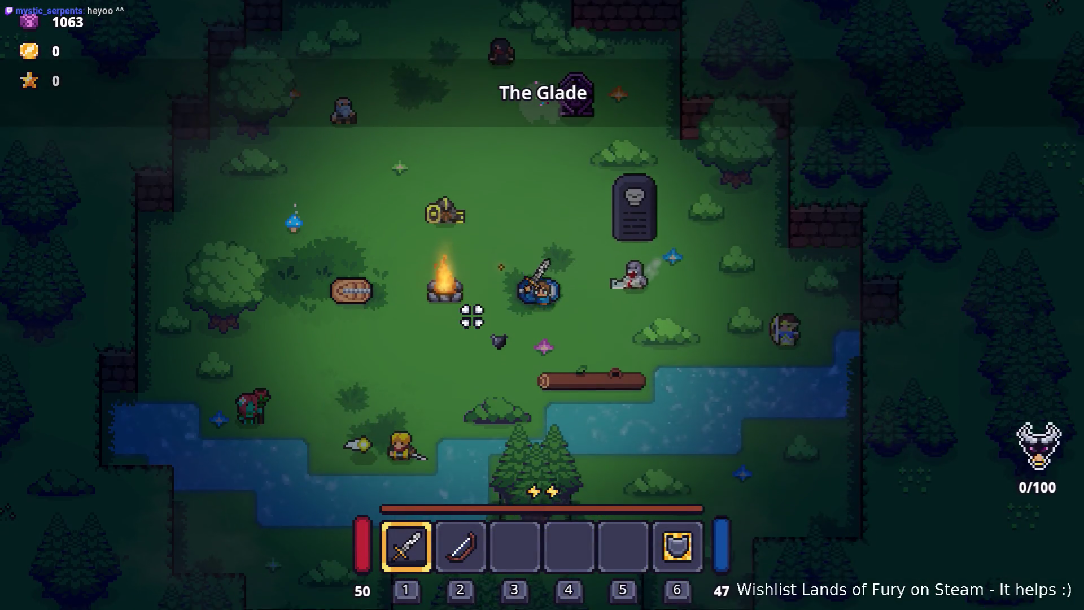
{"action": "key", "text": "w"}
{"action": "key", "text": "d"}
{"action": "left_click", "coordinate": [673, 222]}
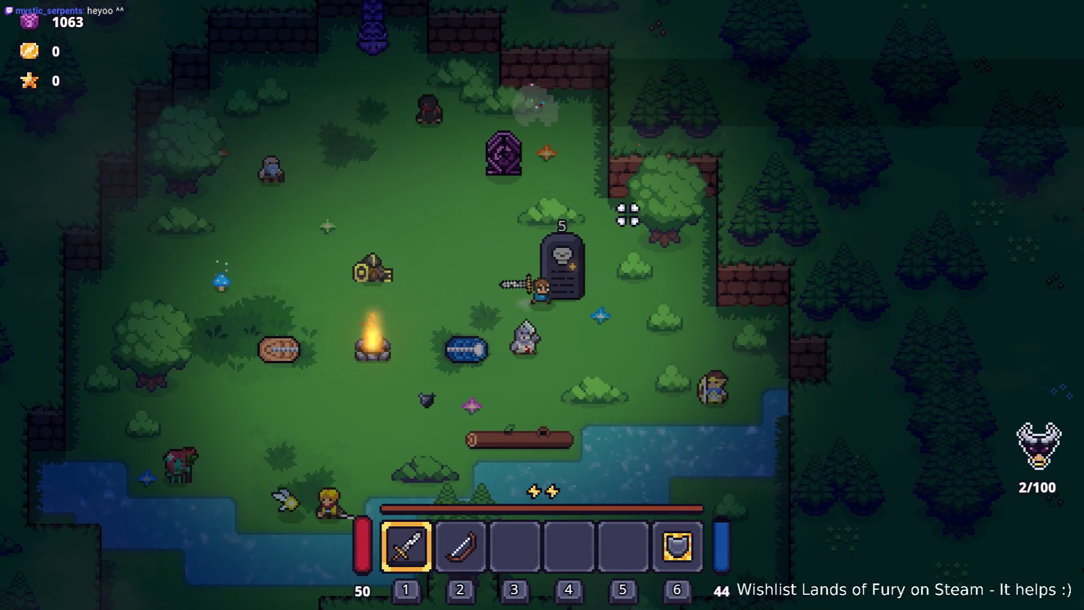
{"action": "key", "text": "d"}
{"action": "left_click", "coordinate": [442, 347]}
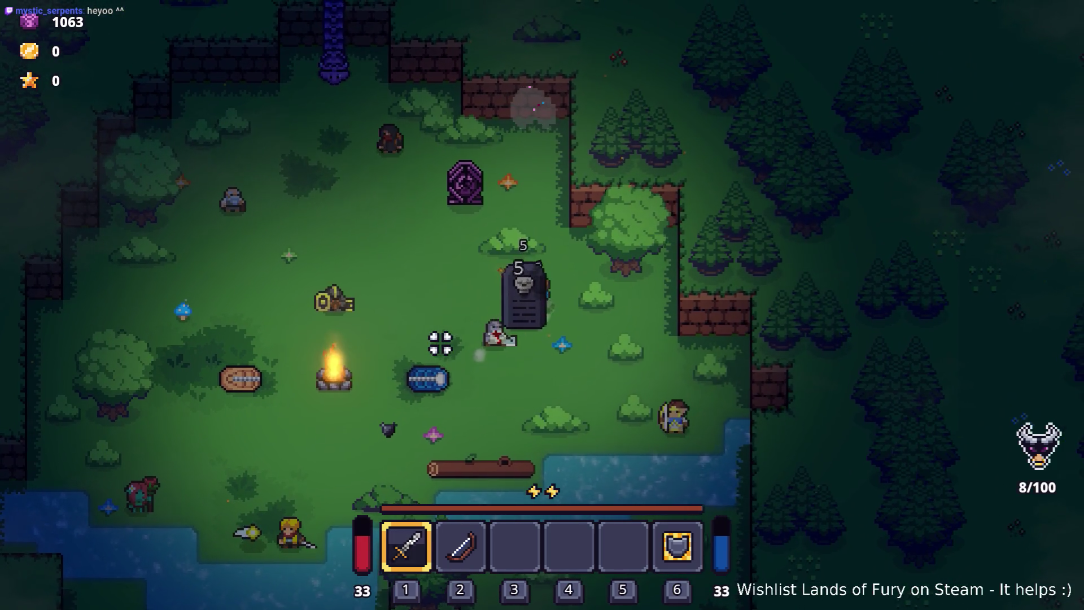
Circle the gravestone striking its spawned enemies, then retreat down-left.
{"action": "key", "text": "a"}
{"action": "key", "text": "w"}
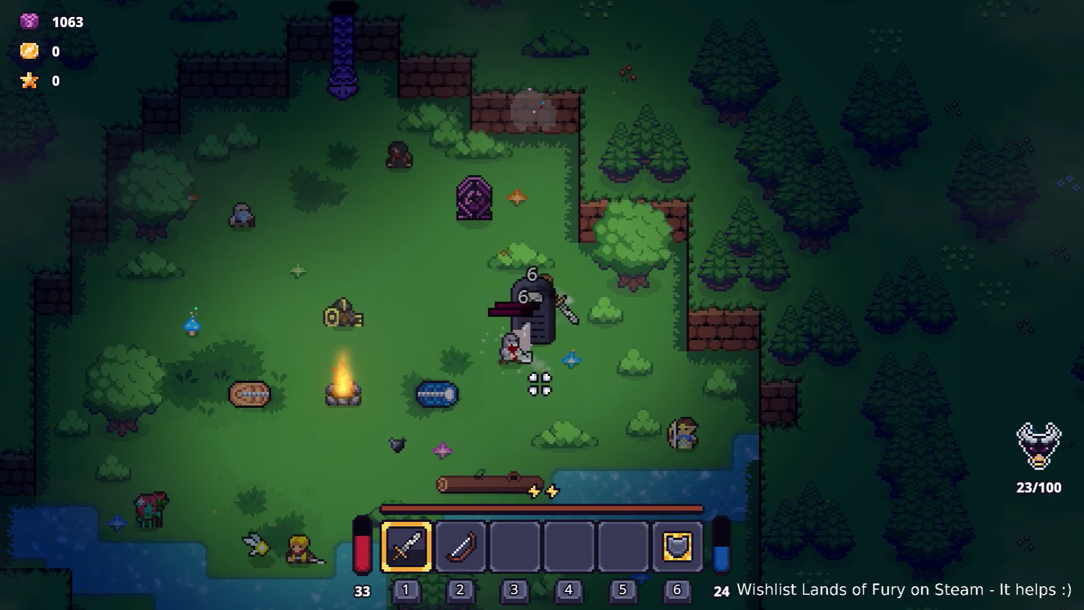
{"action": "left_click", "coordinate": [537, 380]}
{"action": "left_click", "coordinate": [570, 350]}
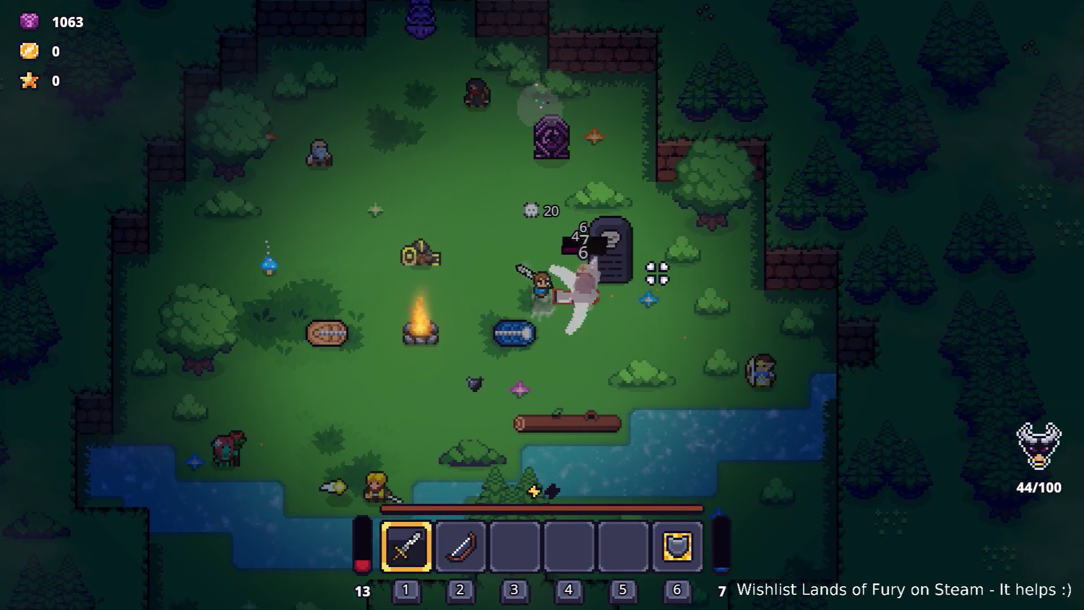
{"action": "key", "text": "s"}
{"action": "key", "text": "a"}
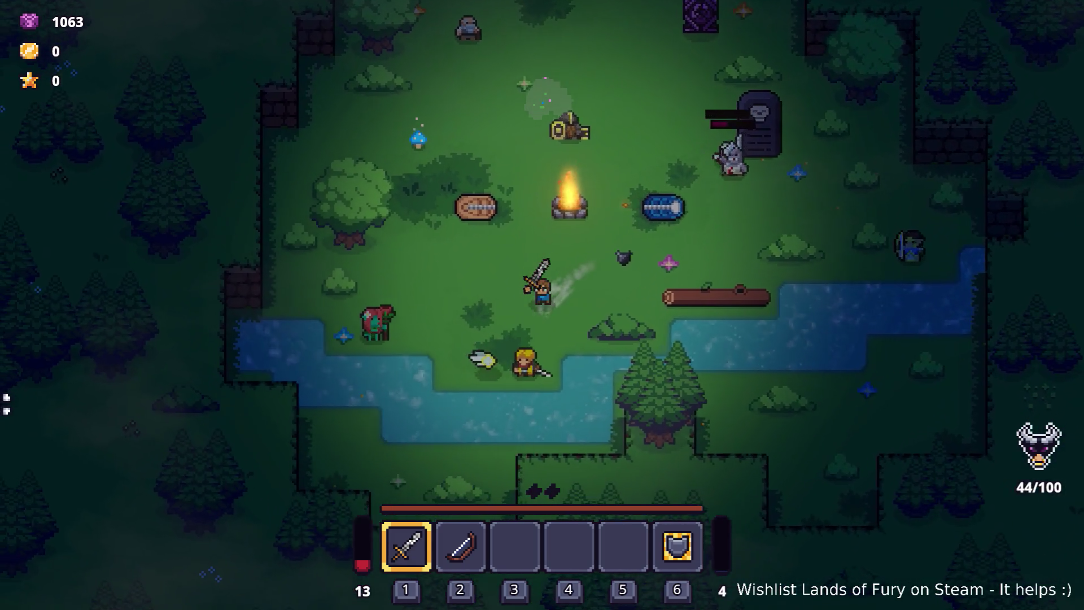
{"action": "key", "text": "a"}
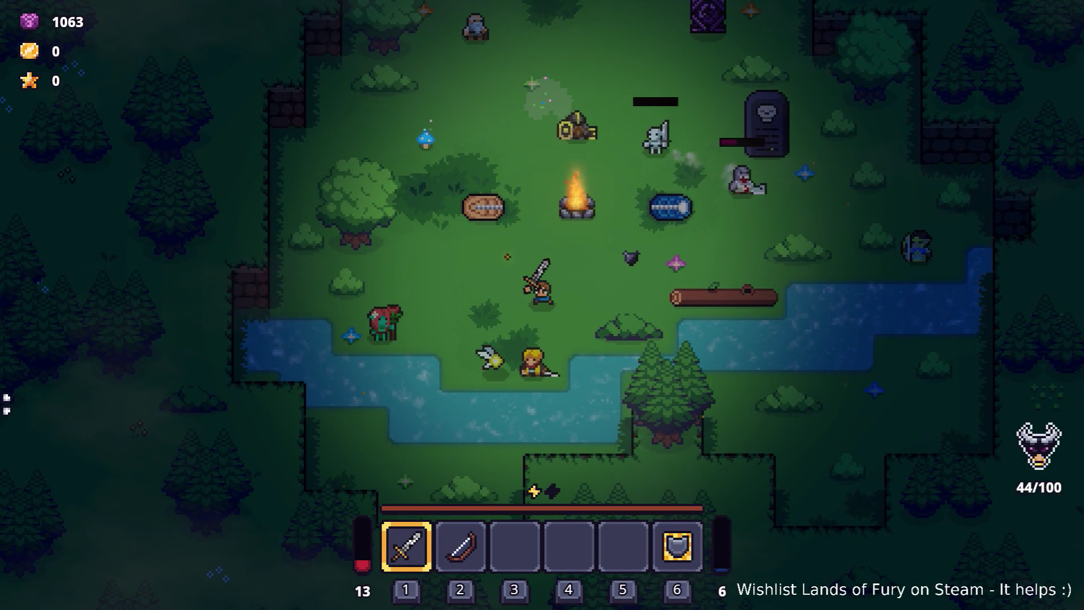
Roam between the gravestone and campfire, then pause and quit to desktop.
{"action": "key", "text": "d"}
{"action": "key", "text": "w"}
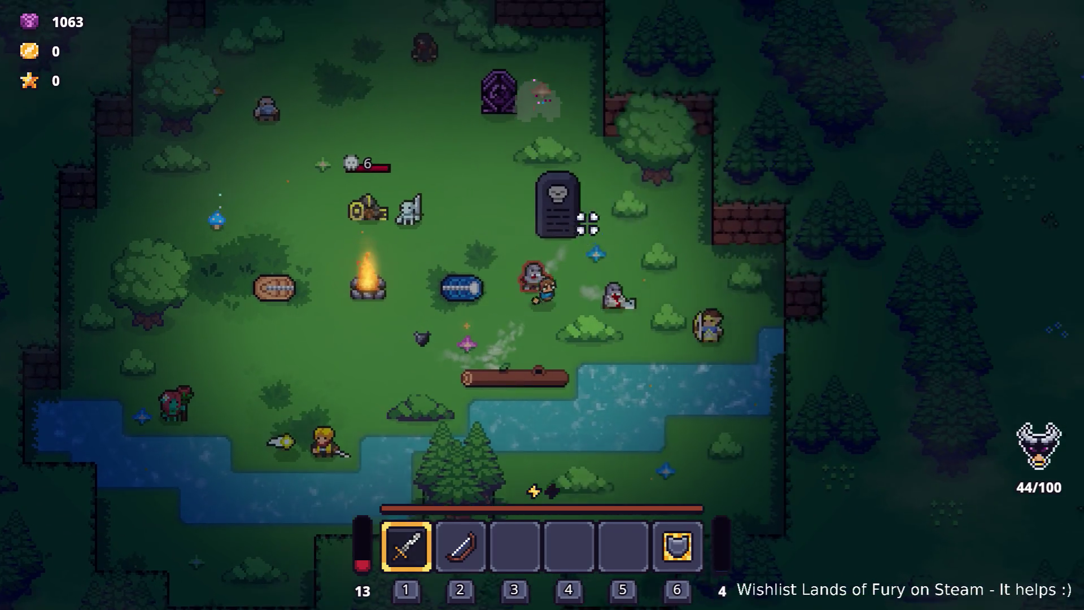
{"action": "key", "text": "w"}
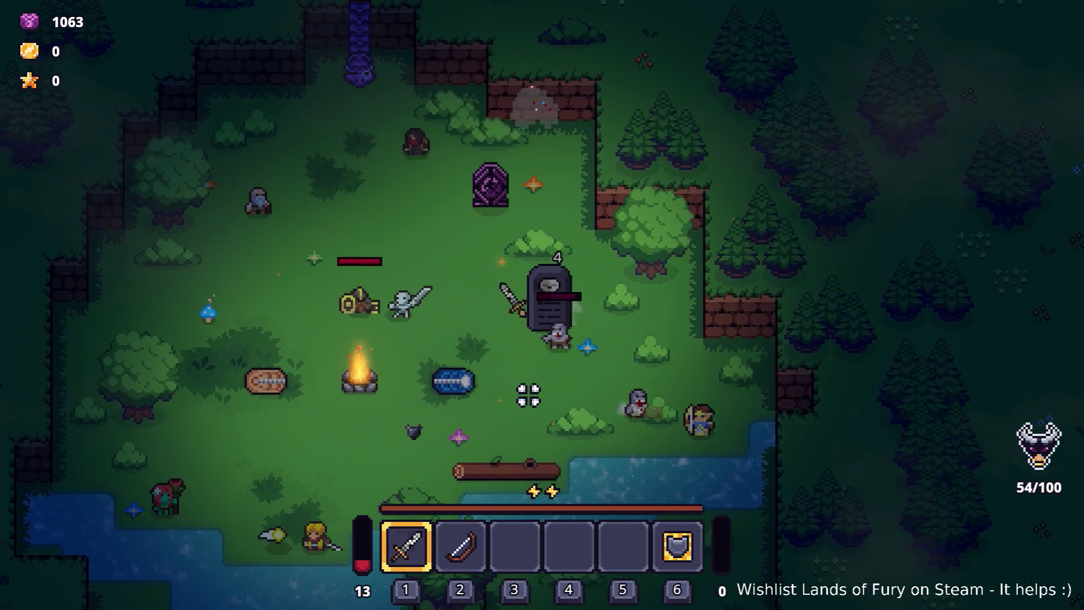
{"action": "key", "text": "a"}
{"action": "key", "text": "s"}
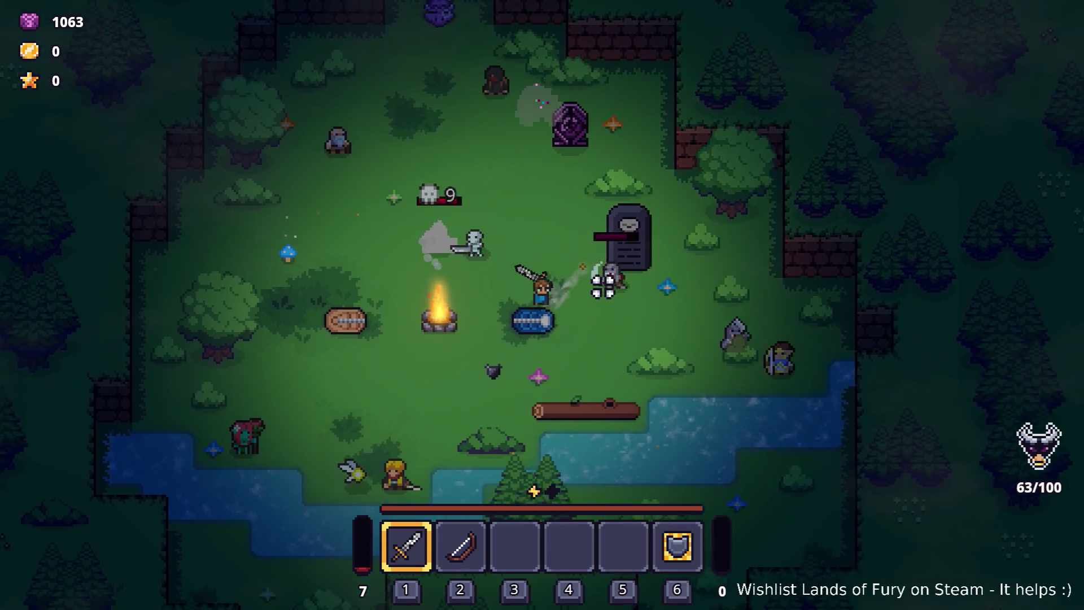
{"action": "key", "text": "w"}
{"action": "key", "text": "d"}
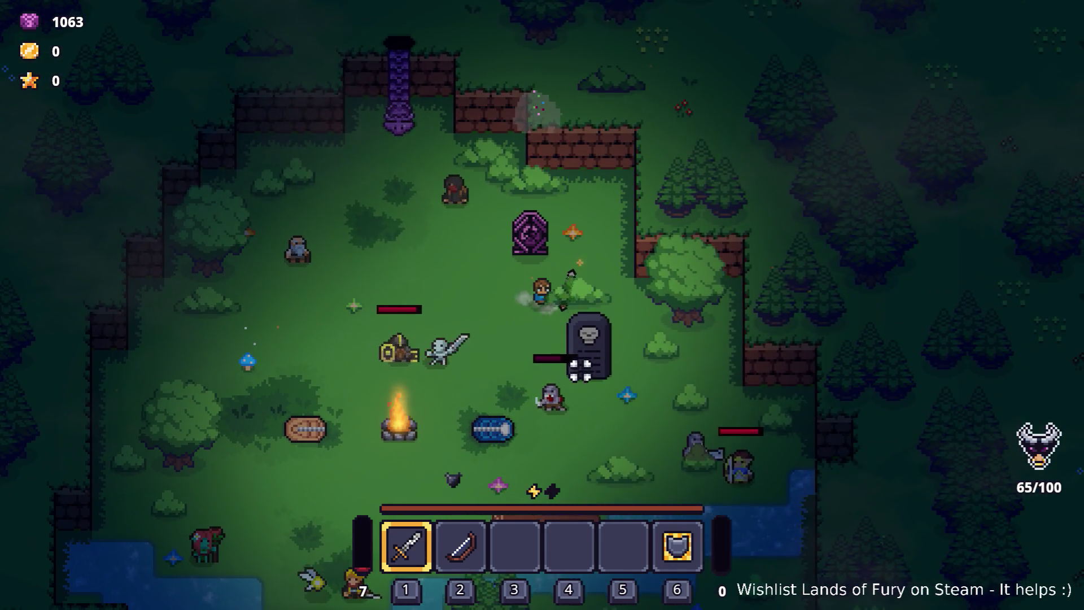
{"action": "key", "text": "s"}
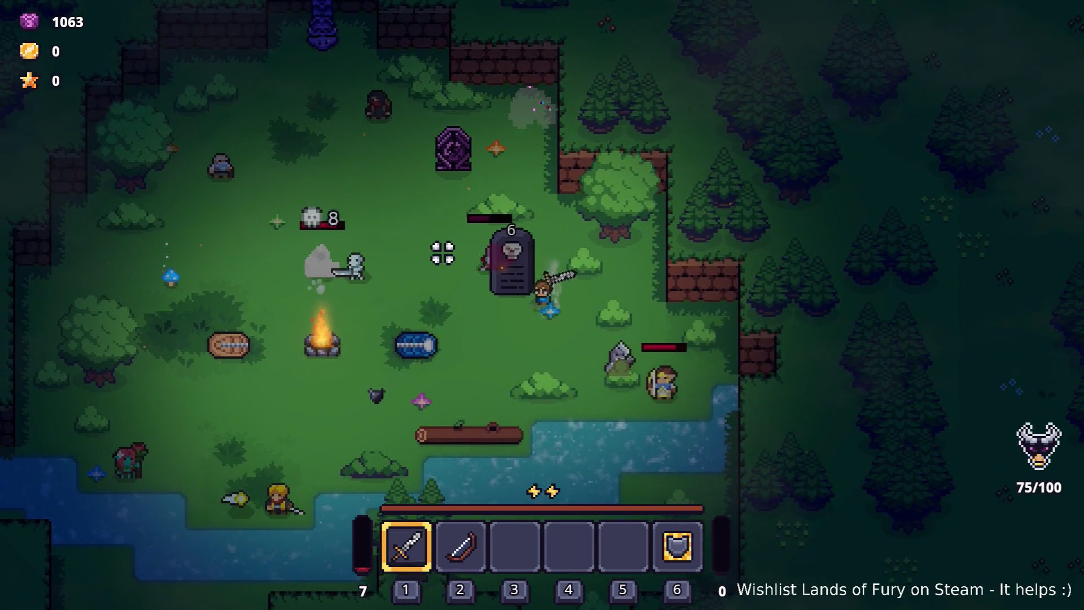
{"action": "key", "text": "a"}
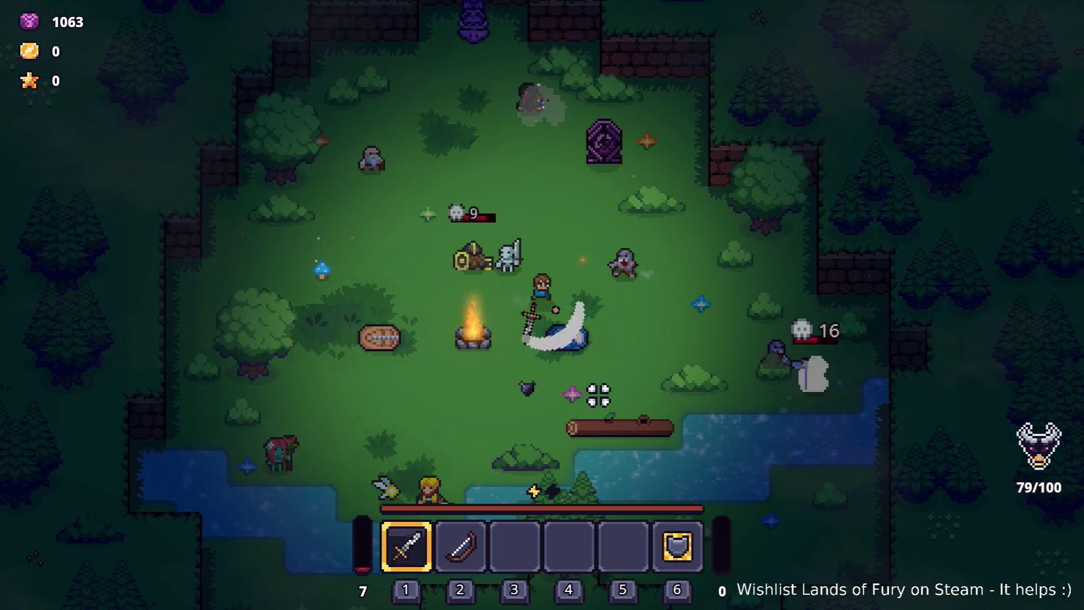
{"action": "key", "text": "Escape"}
{"action": "left_click", "coordinate": [573, 542]}
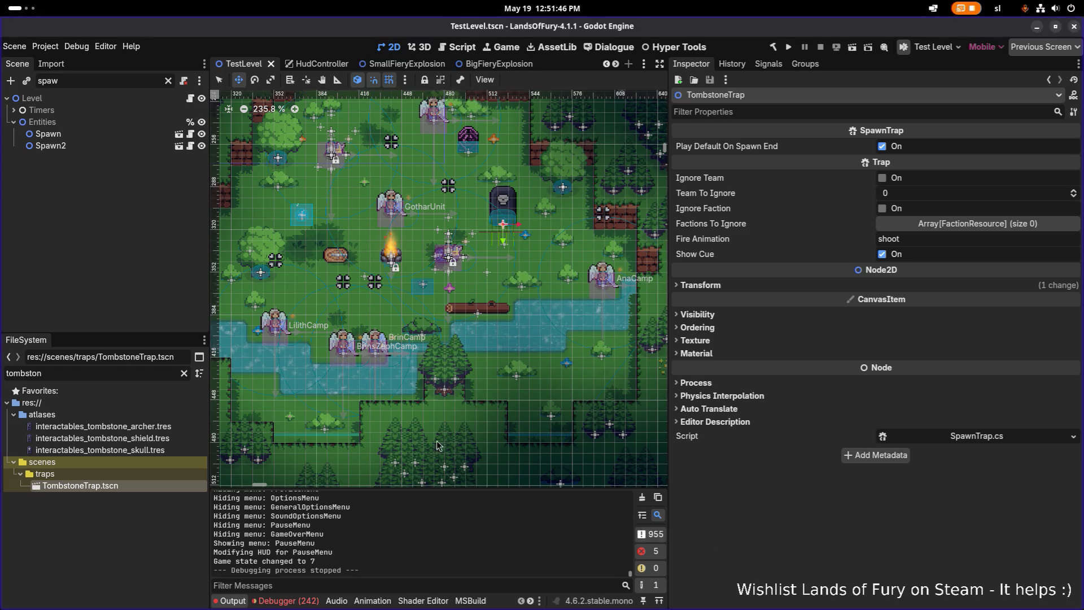
Open TombstoneTrap.tscn, expand its tree, and inspect the OutlineCueComponent and HealthComponent.
{"action": "double_click", "coordinate": [117, 486]}
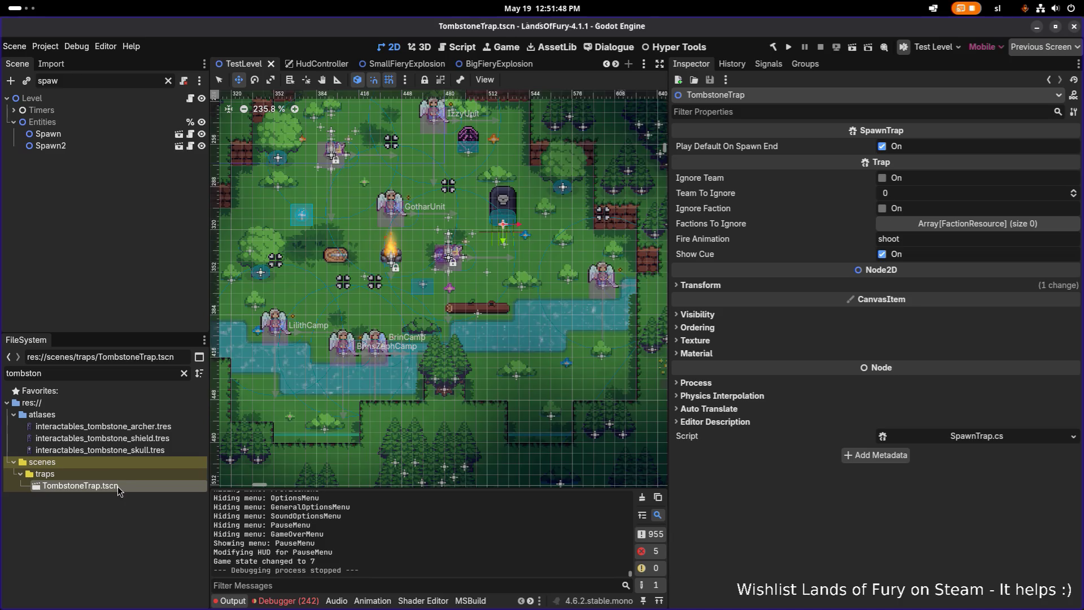
{"action": "left_click", "coordinate": [161, 111]}
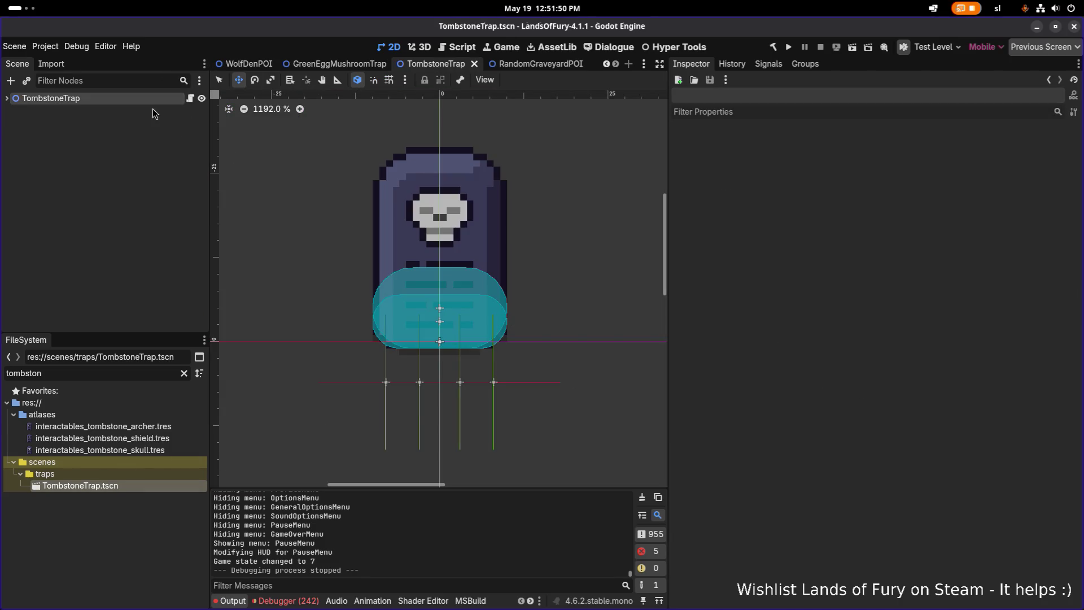
{"action": "left_click", "coordinate": [7, 99]}
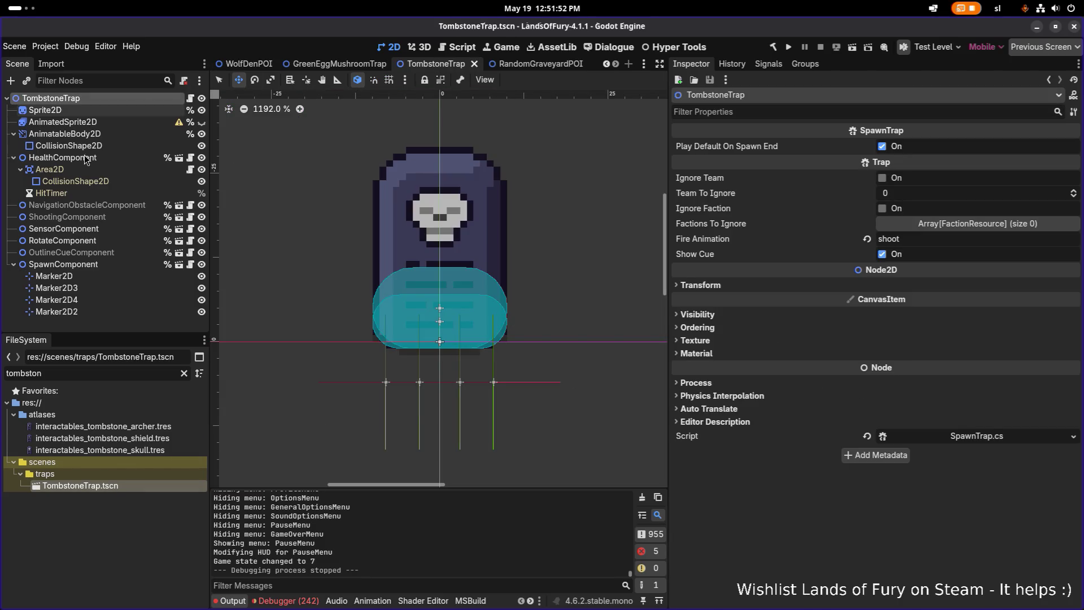
{"action": "left_click", "coordinate": [105, 255]}
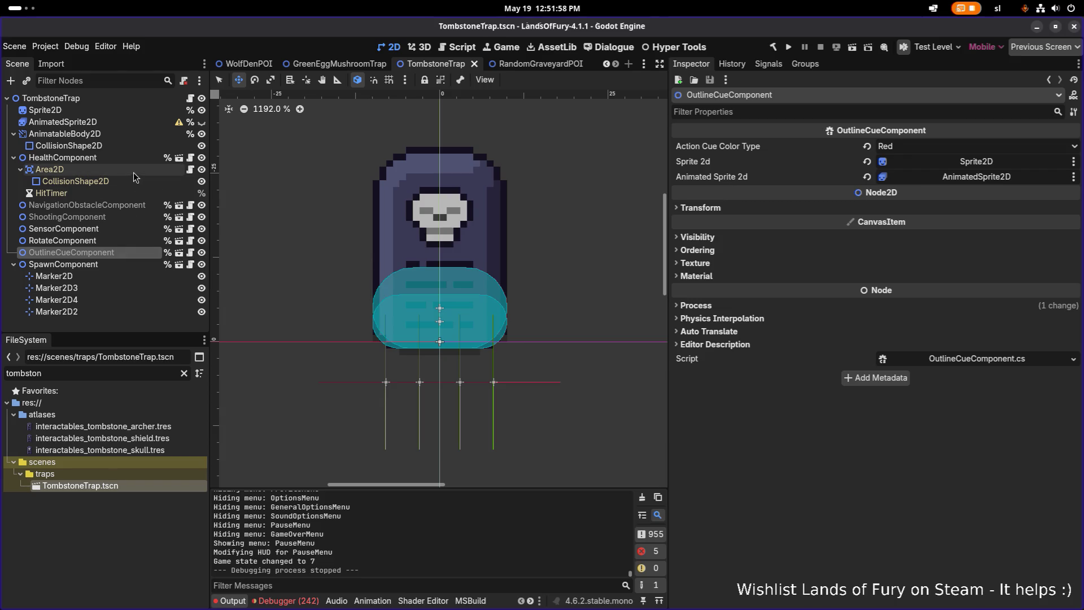
{"action": "left_click", "coordinate": [124, 158]}
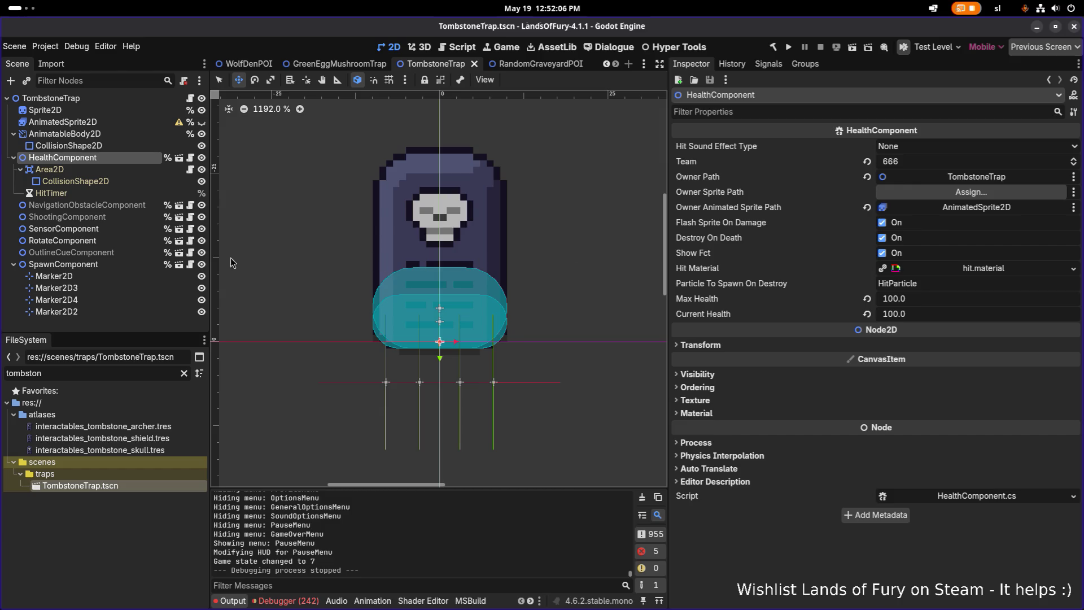
Review the sensor, health and root trap settings, then select the SpawnComponent.
{"action": "left_click", "coordinate": [141, 253]}
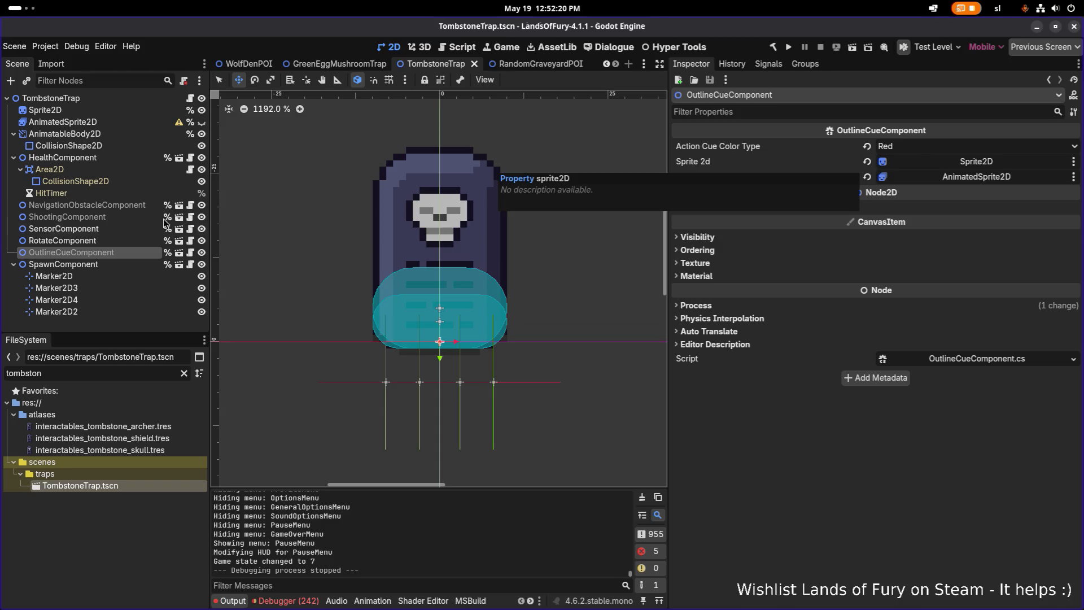
{"action": "key", "text": "Up"}
{"action": "key", "text": "Up"}
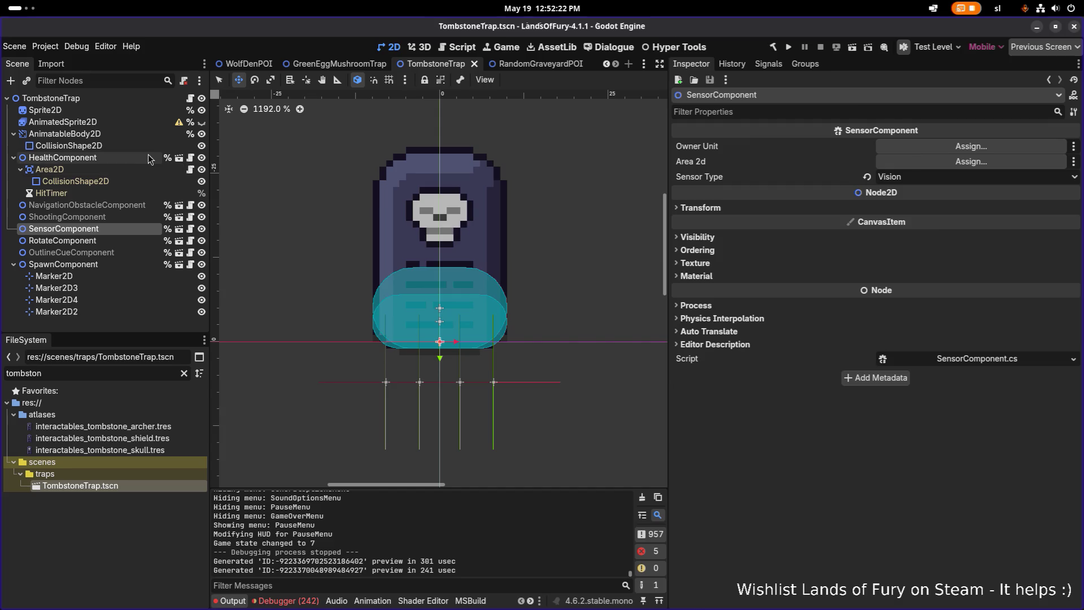
{"action": "left_click", "coordinate": [151, 159]}
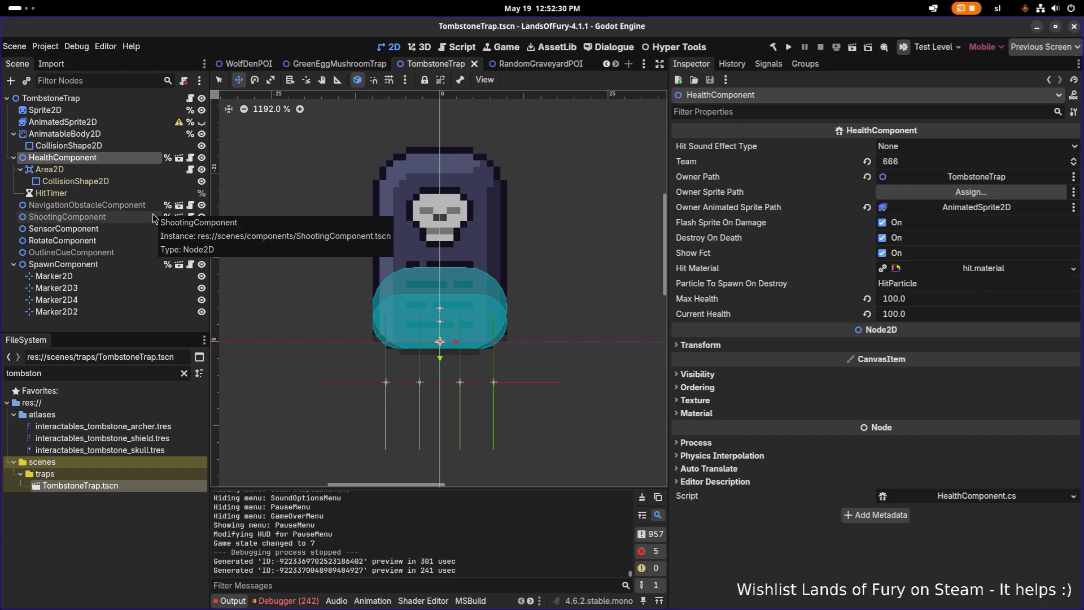
{"action": "left_click", "coordinate": [138, 100]}
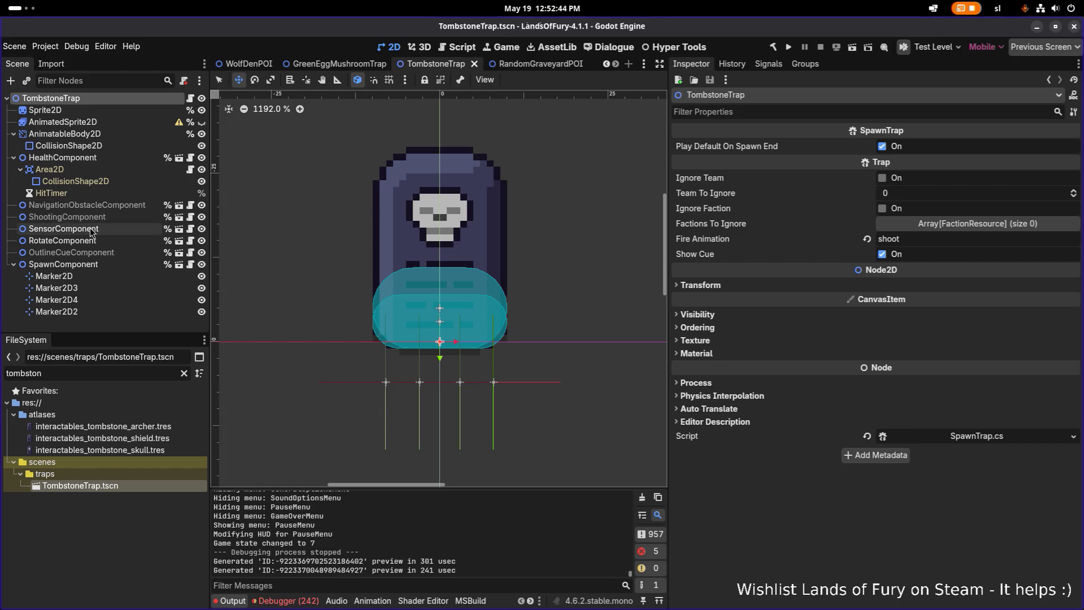
{"action": "left_click", "coordinate": [84, 265]}
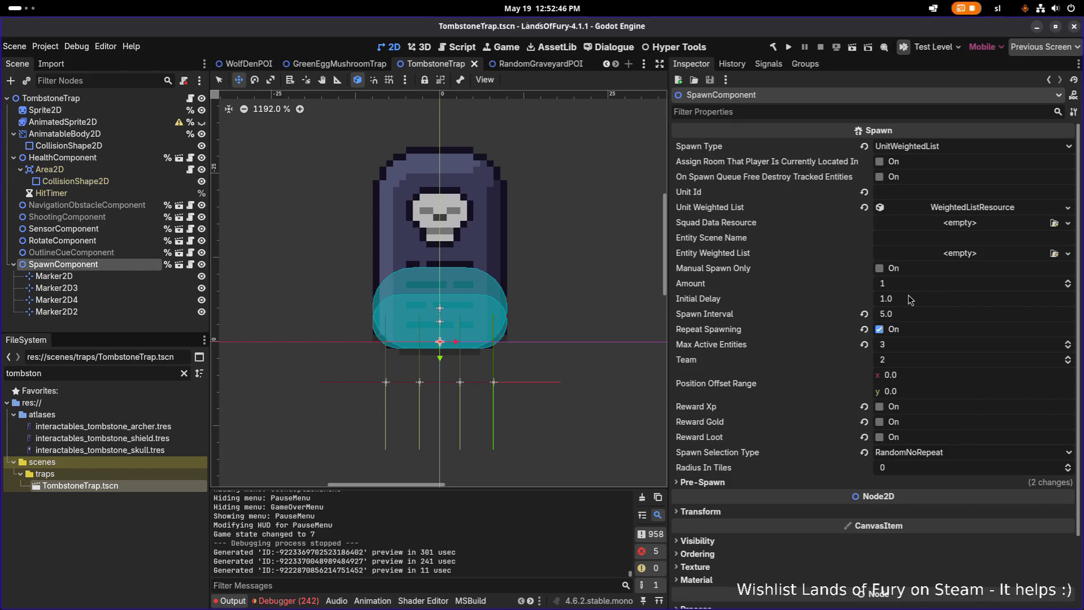
Change the SpawnComponent's Max Active Entities from 3 to 2 in the Inspector.
{"action": "scroll", "coordinate": [907, 297], "scroll_direction": "down", "scroll_amount": 3}
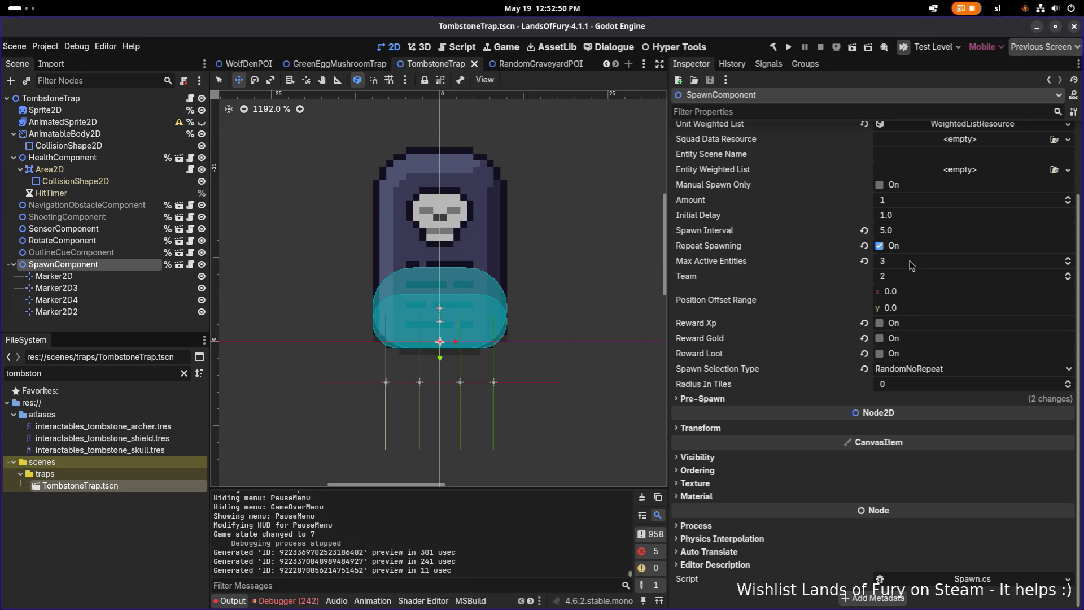
{"action": "left_click", "coordinate": [909, 260]}
{"action": "type", "text": "2+"}
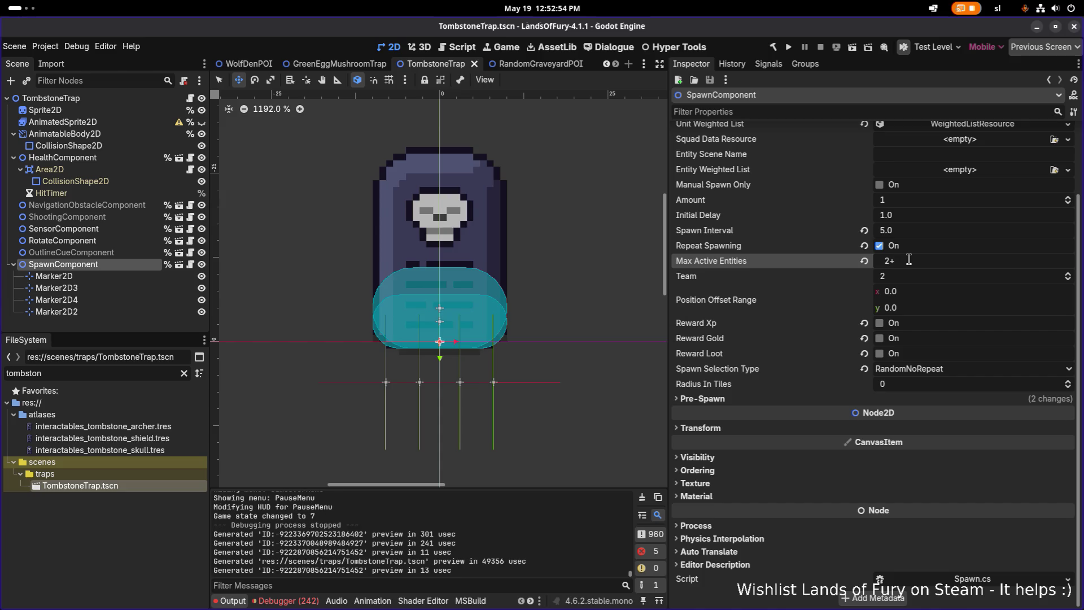
{"action": "key", "text": "Return"}
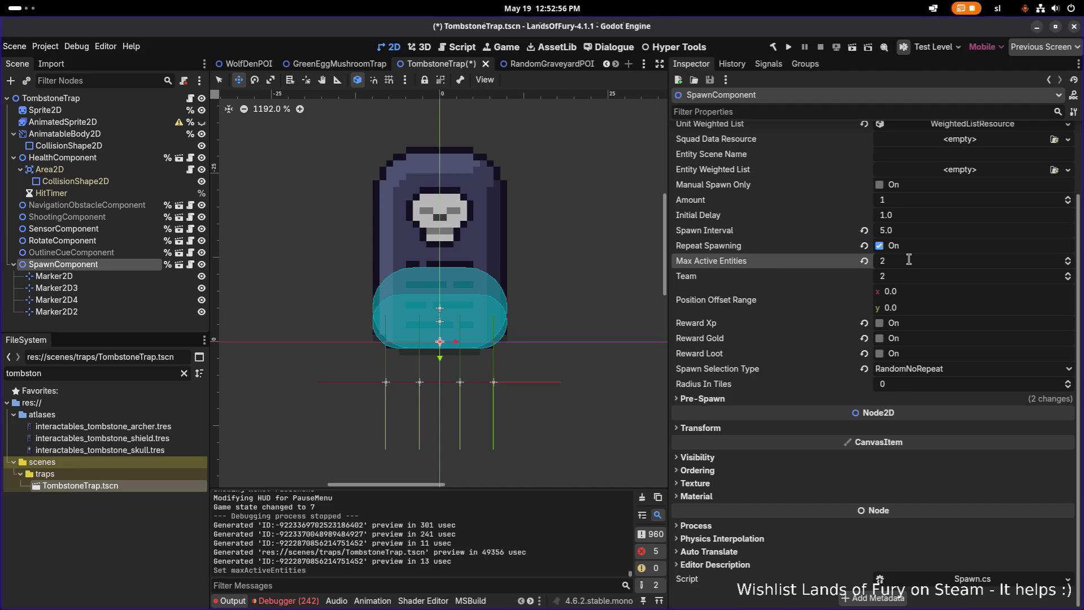